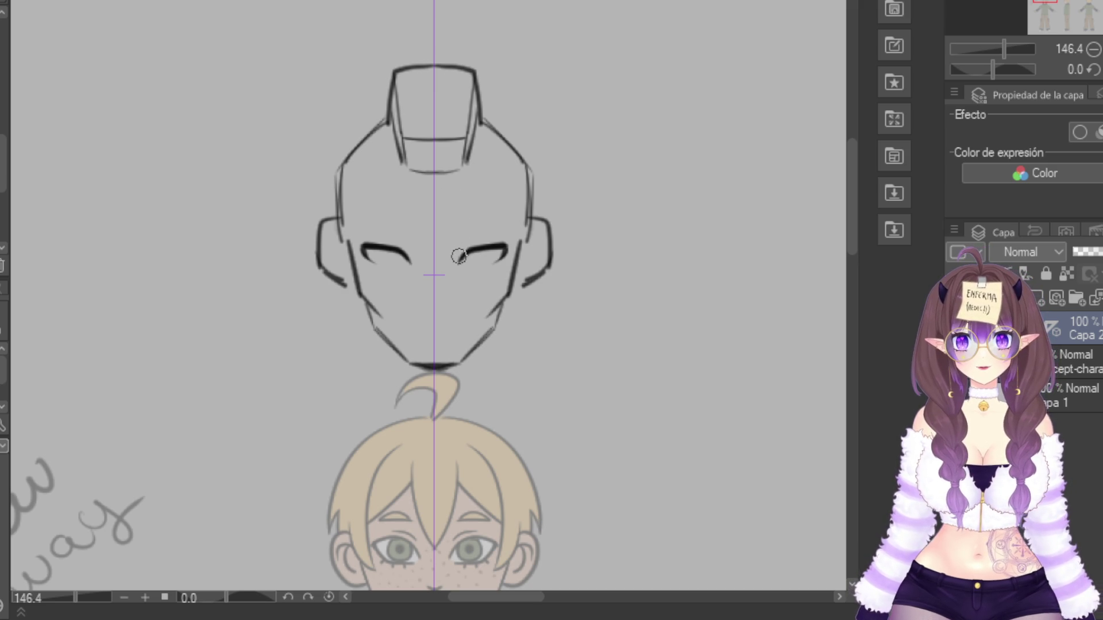
Darken the right eye line, add a small V-shaped nose, and try mirrored eyebrows, undoing them
drag(497, 244, 453, 254)
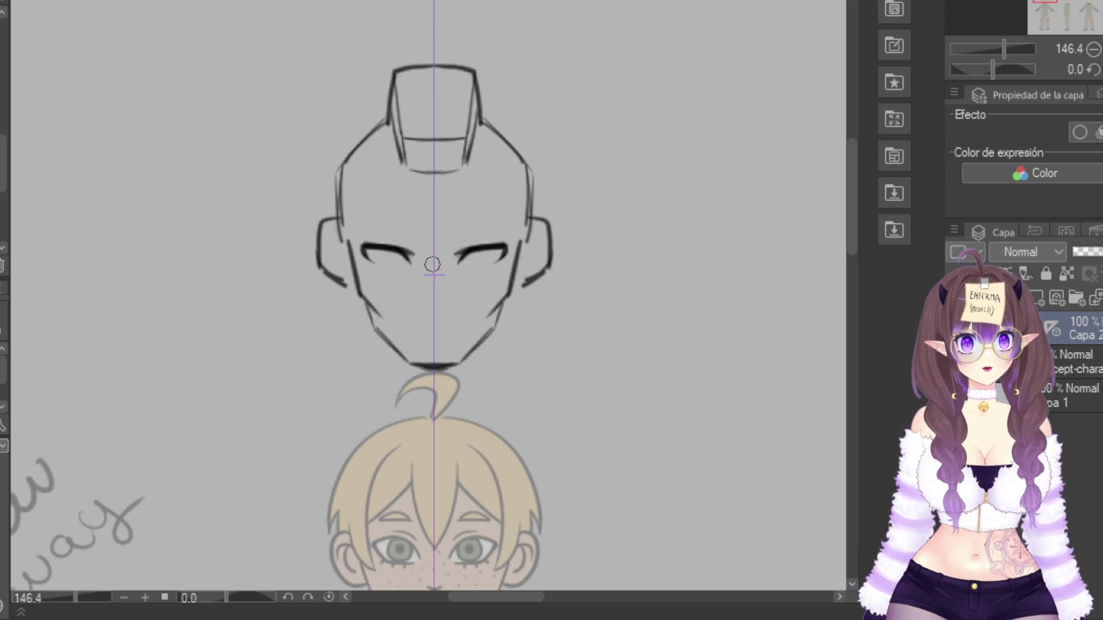
mouse_move(423, 296)
mouse_down()
mouse_move(435, 320)
mouse_move(425, 305)
mouse_up()
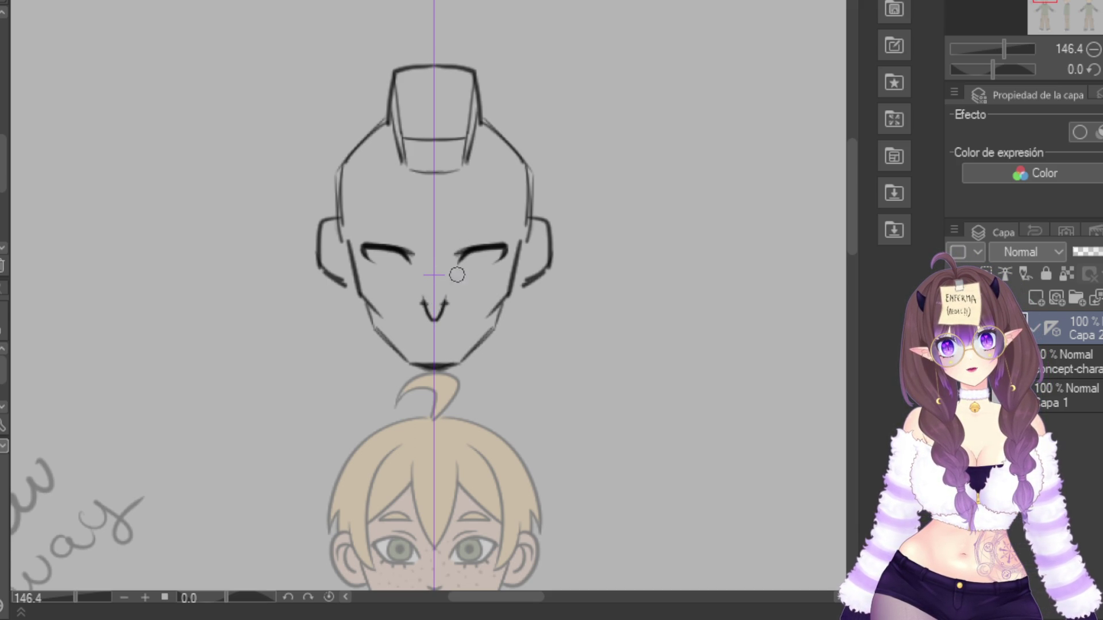
drag(453, 233, 517, 214)
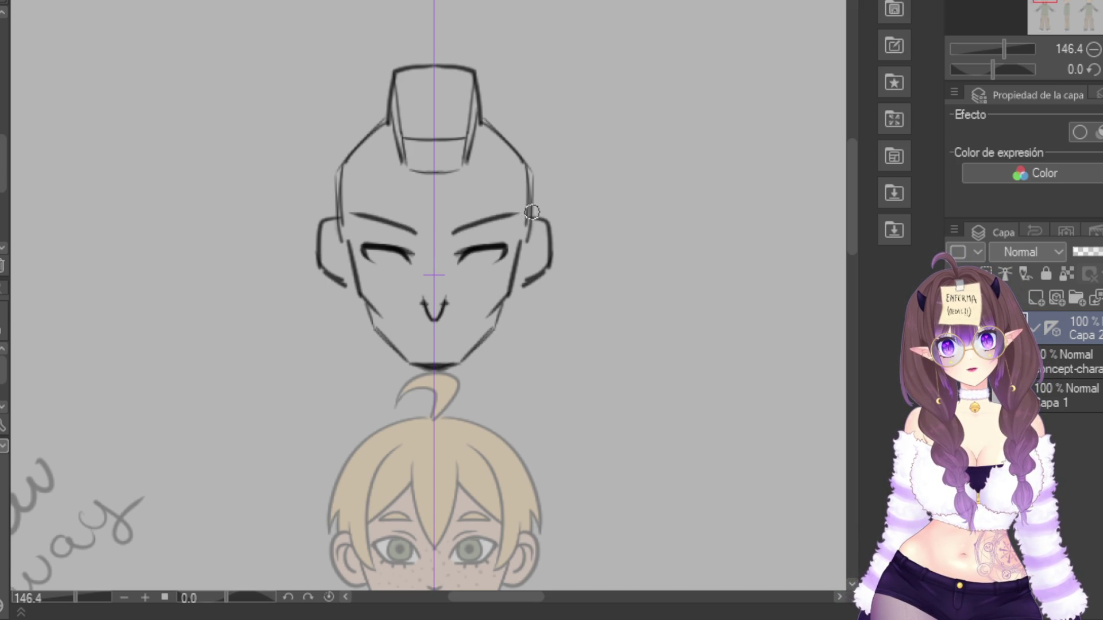
key(ctrl+z)
mouse_move(445, 245)
mouse_down()
mouse_move(477, 224)
mouse_move(520, 230)
mouse_move(477, 230)
mouse_up()
key(ctrl+z)
key(ctrl+z)
key(ctrl+z)
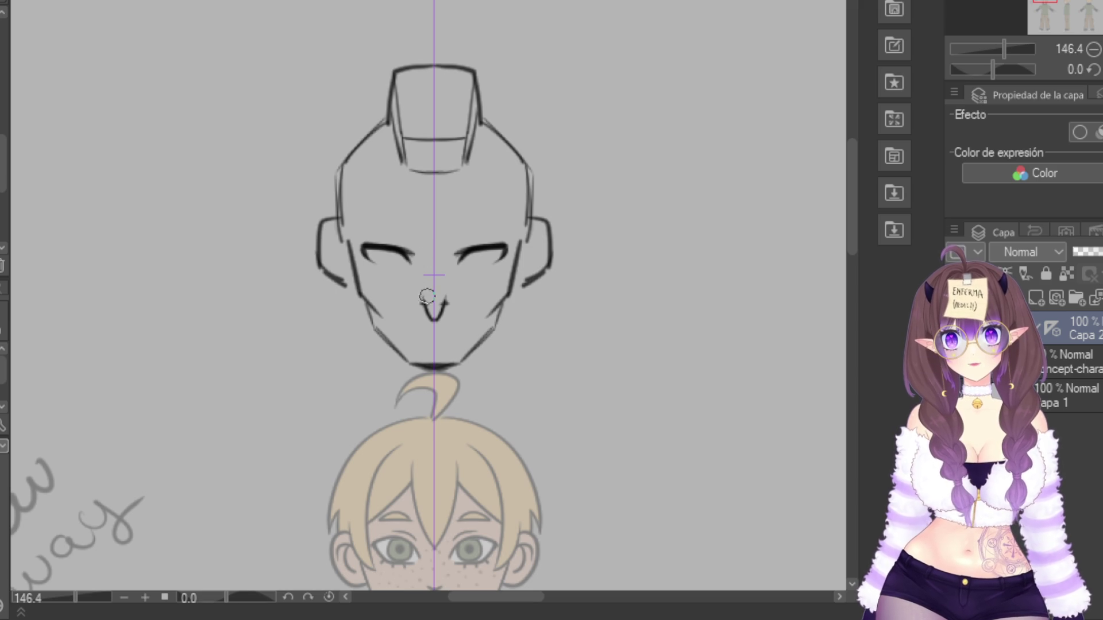
Draw pupils in both eyes and refine the mirrored almond eye shapes
drag(381, 254, 392, 257)
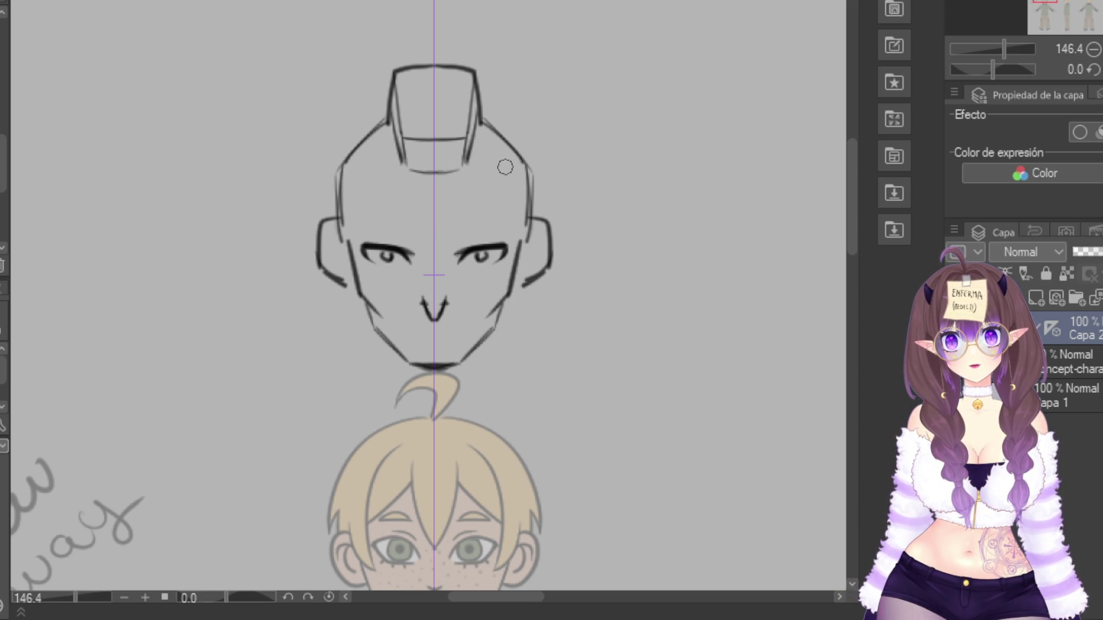
key(ctrl+z)
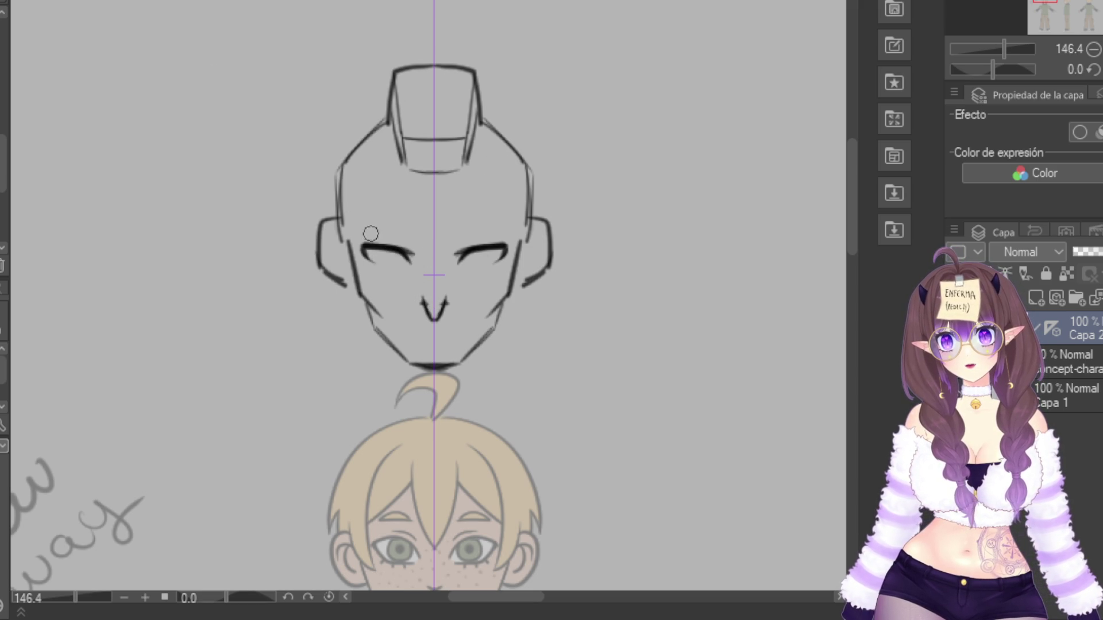
drag(380, 253, 402, 260)
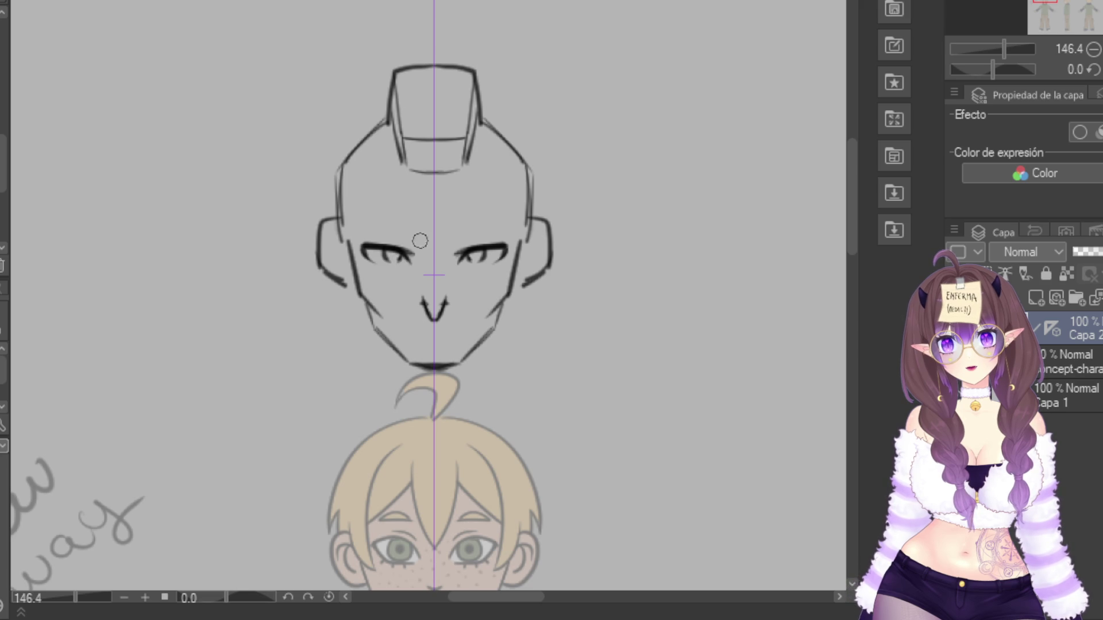
mouse_move(462, 241)
mouse_down()
mouse_move(498, 236)
mouse_move(496, 263)
mouse_move(508, 248)
mouse_move(498, 264)
mouse_up()
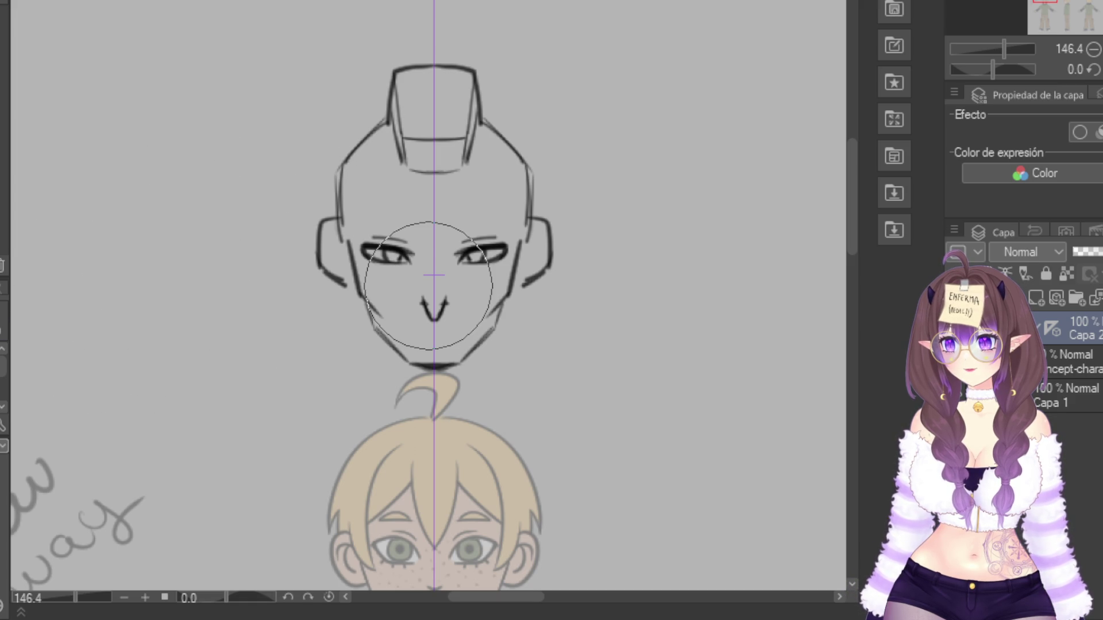
Restore the lower-lid eyes and push both eyes closer to the centre line with Liquify
key(ctrl+z)
key(ctrl+z)
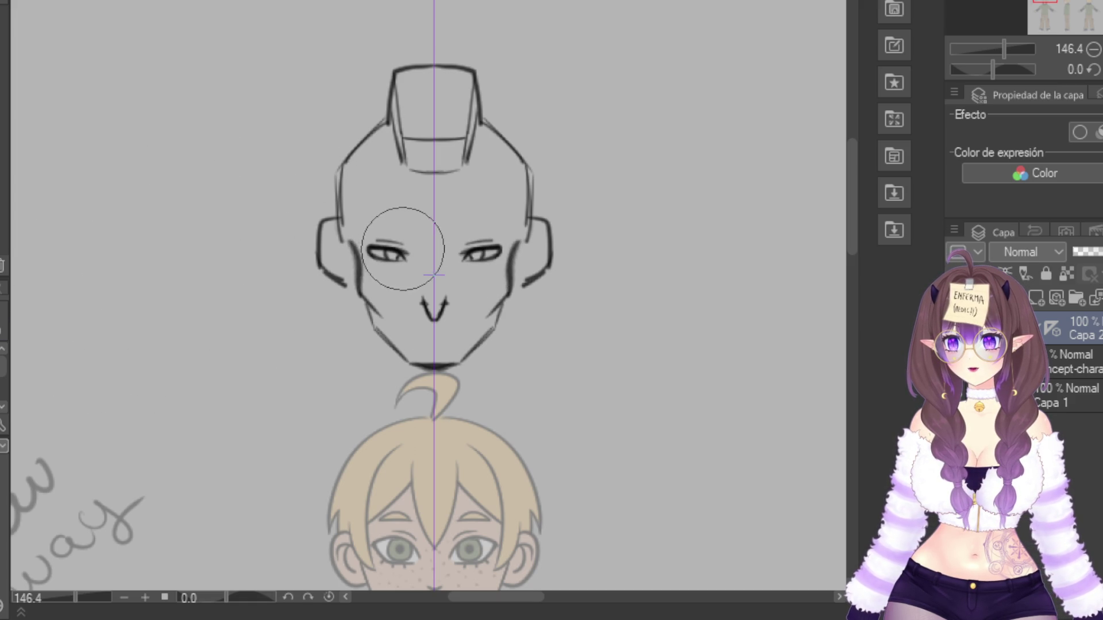
key(ctrl+y)
key(ctrl+y)
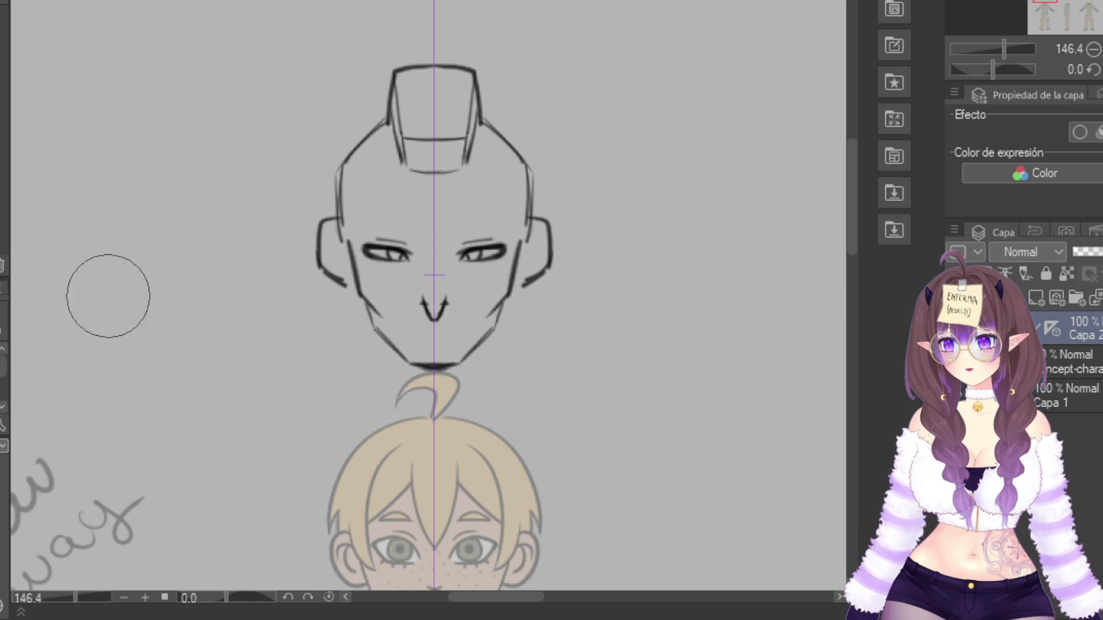
drag(387, 246, 406, 253)
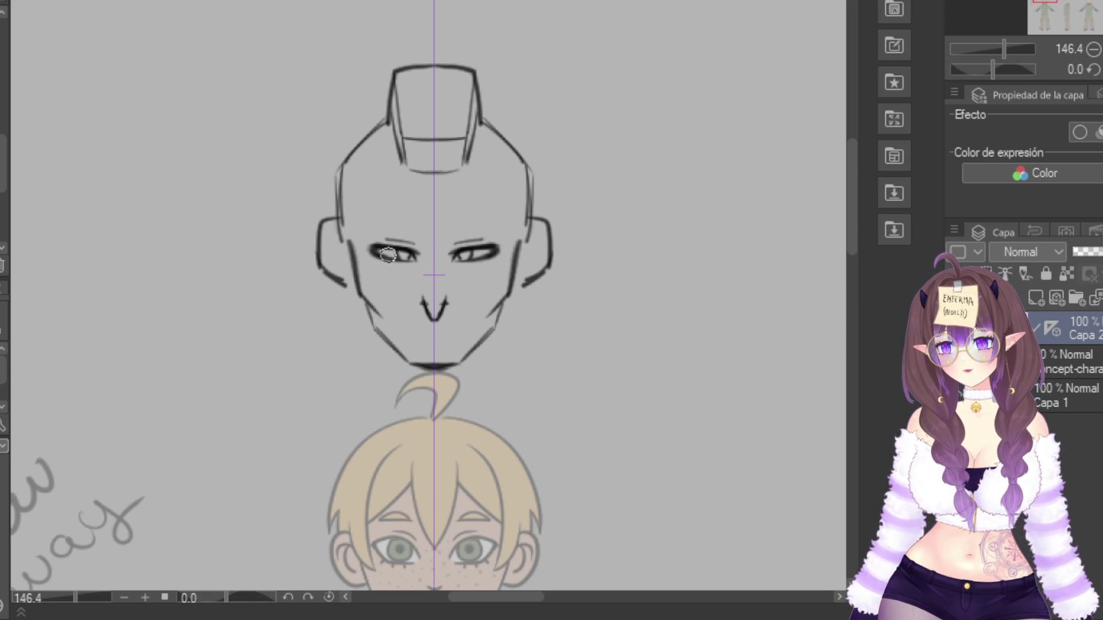
mouse_move(410, 256)
mouse_down()
mouse_move(398, 254)
mouse_move(456, 253)
mouse_move(378, 251)
mouse_move(401, 261)
mouse_up()
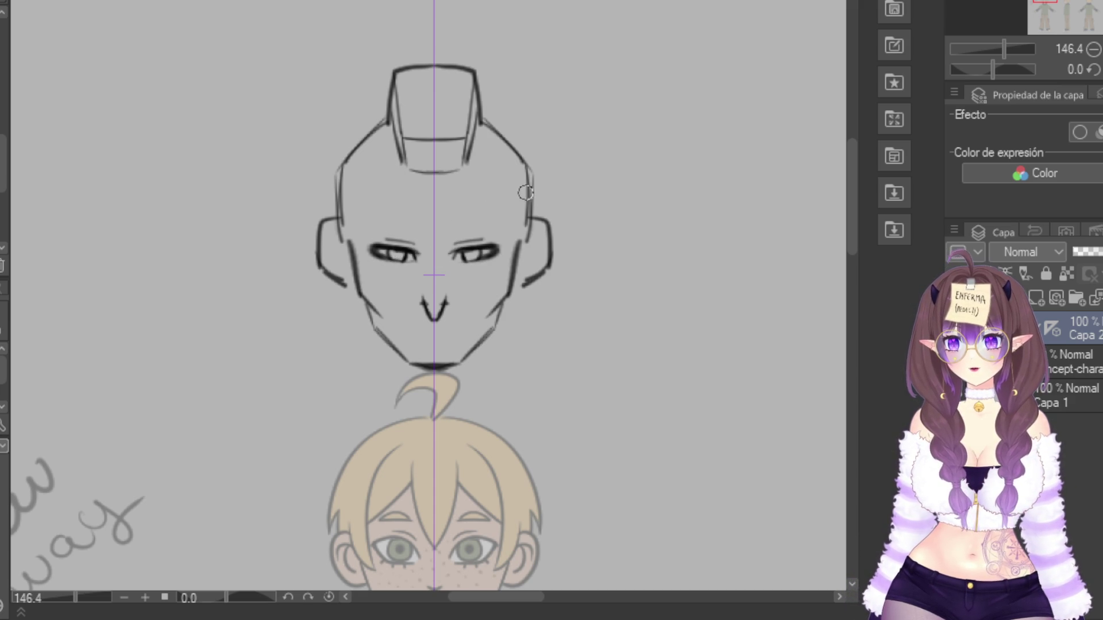
Pen mirrored eyebrows, inner ear lines and irises, then hatch the mohawk's lower band and edges
mouse_move(449, 229)
mouse_down()
mouse_move(495, 228)
mouse_move(459, 241)
mouse_move(468, 278)
mouse_up()
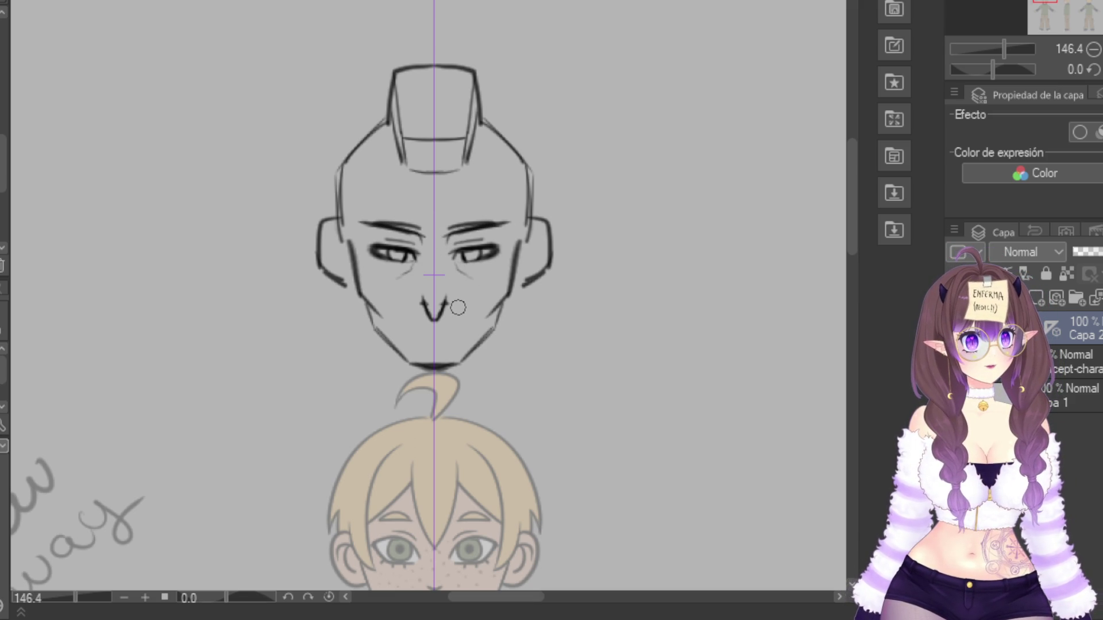
drag(333, 229, 343, 273)
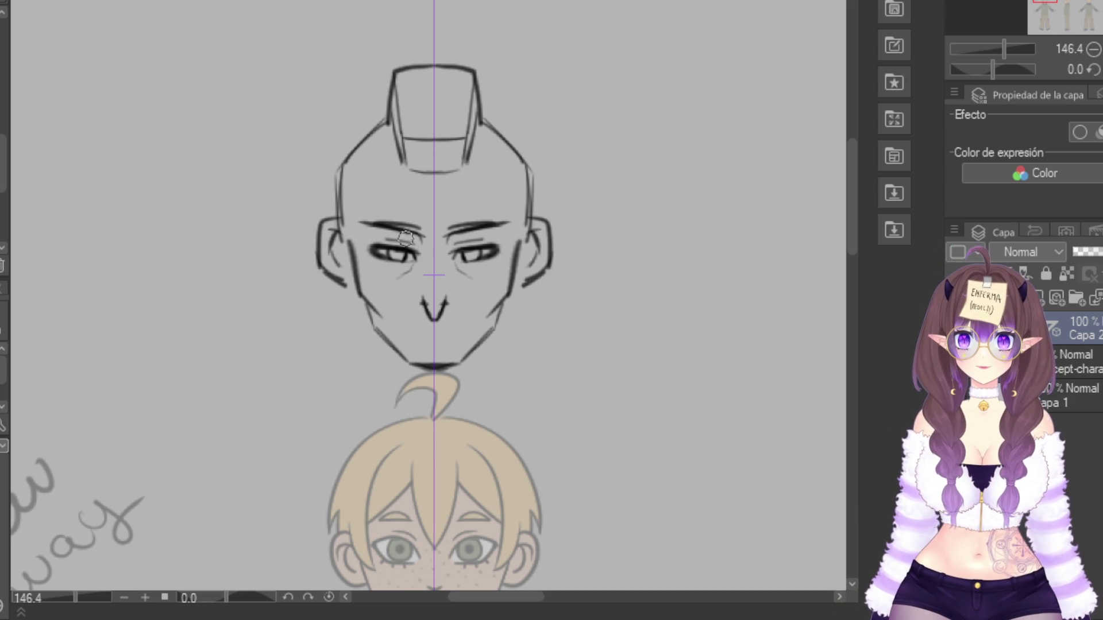
drag(395, 252, 397, 255)
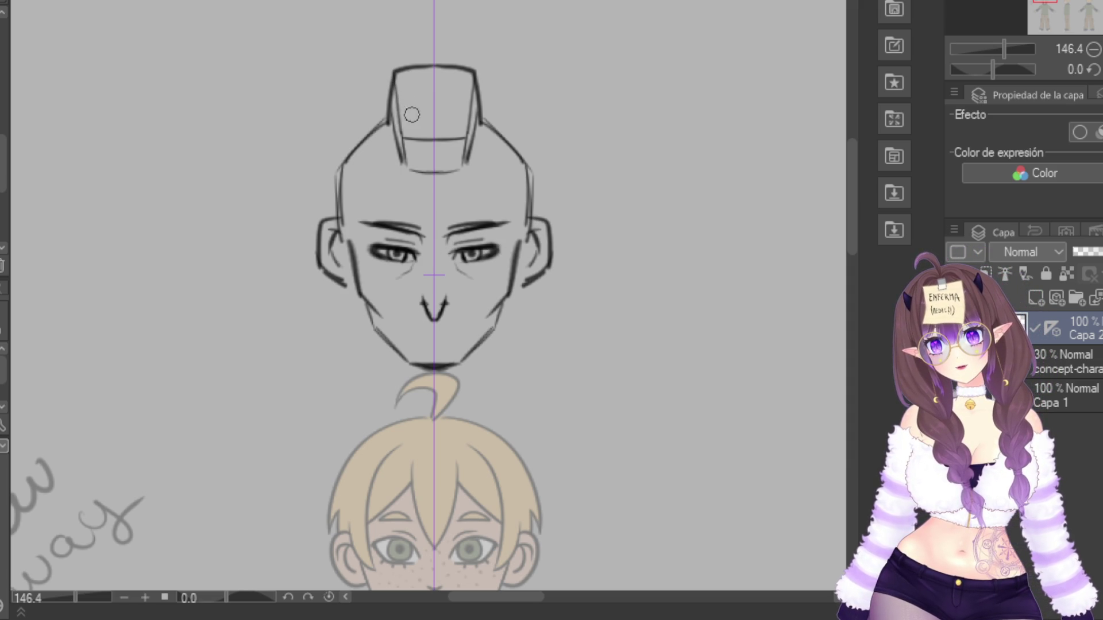
mouse_move(414, 139)
mouse_down()
mouse_move(415, 170)
mouse_move(432, 168)
mouse_up()
mouse_move(467, 124)
mouse_down()
mouse_move(467, 155)
mouse_move(479, 99)
mouse_move(462, 168)
mouse_up()
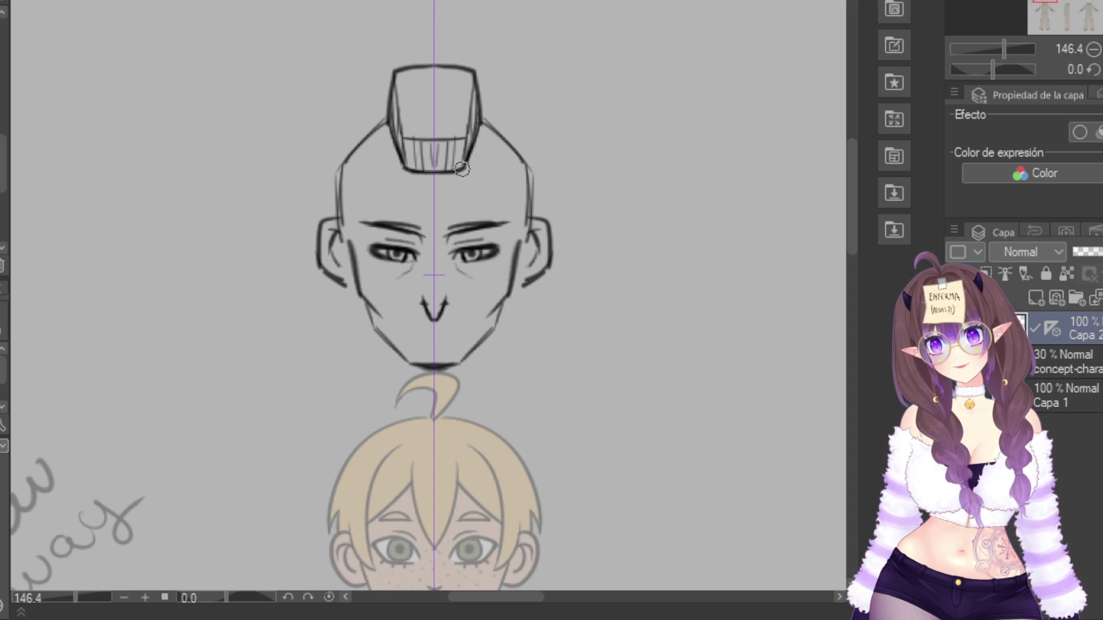
Darken the cheek and jaw lines, erase the V nose, and hatch a new nose bridge
drag(341, 223, 353, 263)
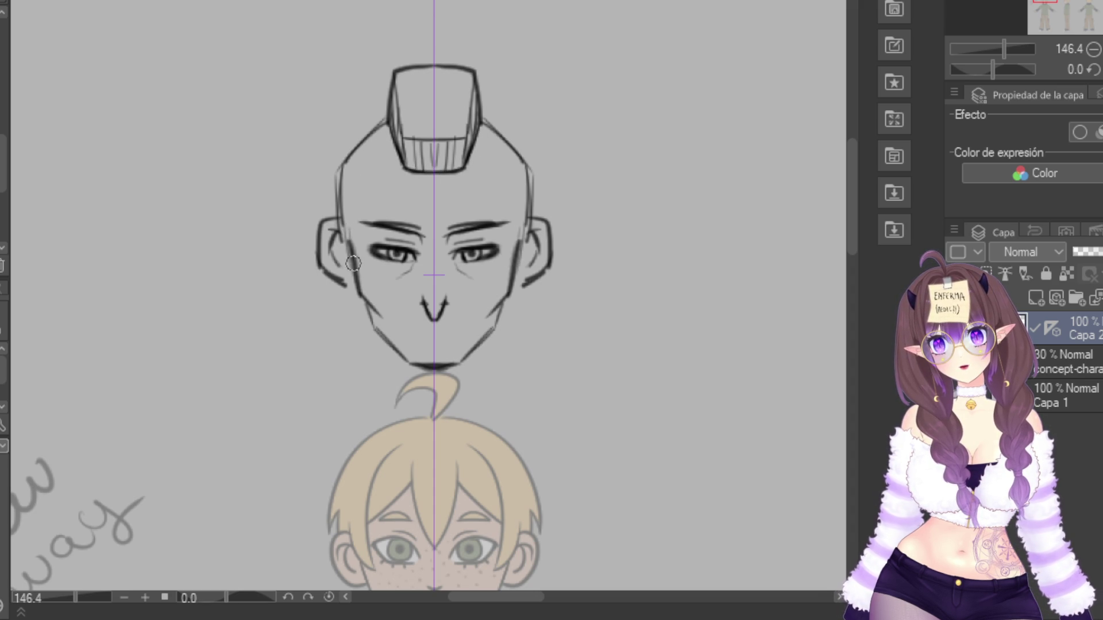
mouse_move(435, 303)
mouse_down()
mouse_move(431, 315)
mouse_move(421, 302)
mouse_up()
drag(424, 256, 417, 276)
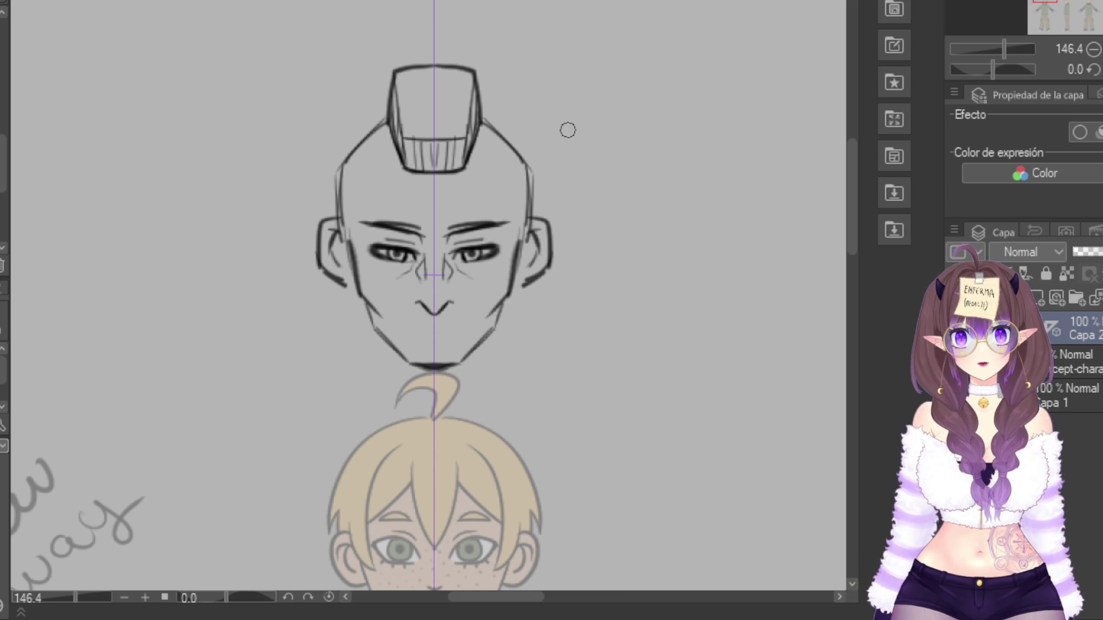
drag(422, 262, 421, 283)
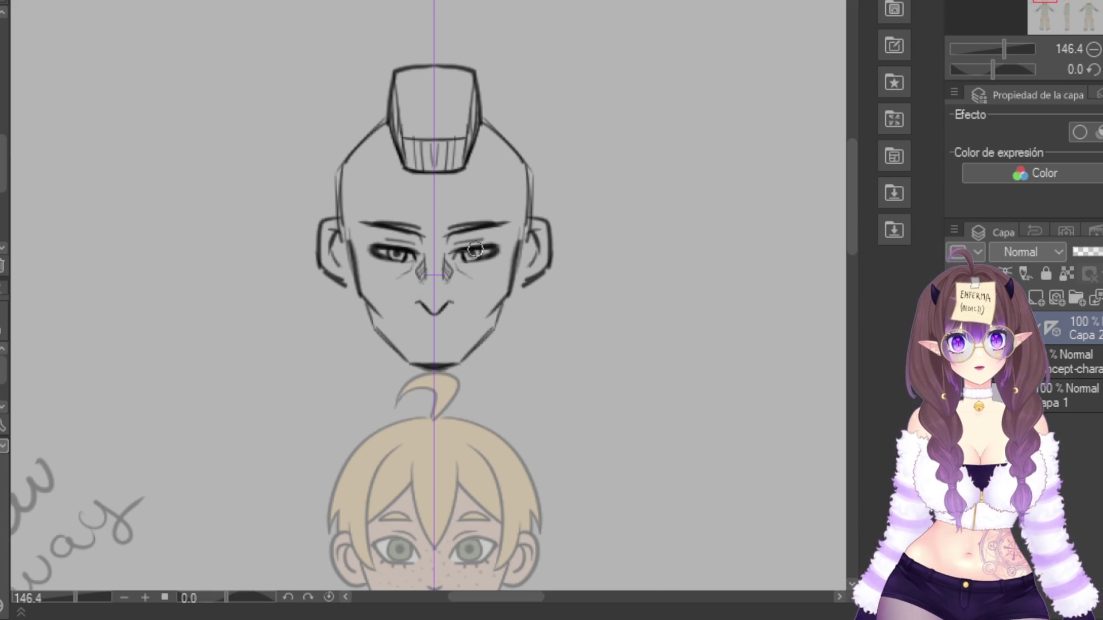
drag(409, 270, 430, 243)
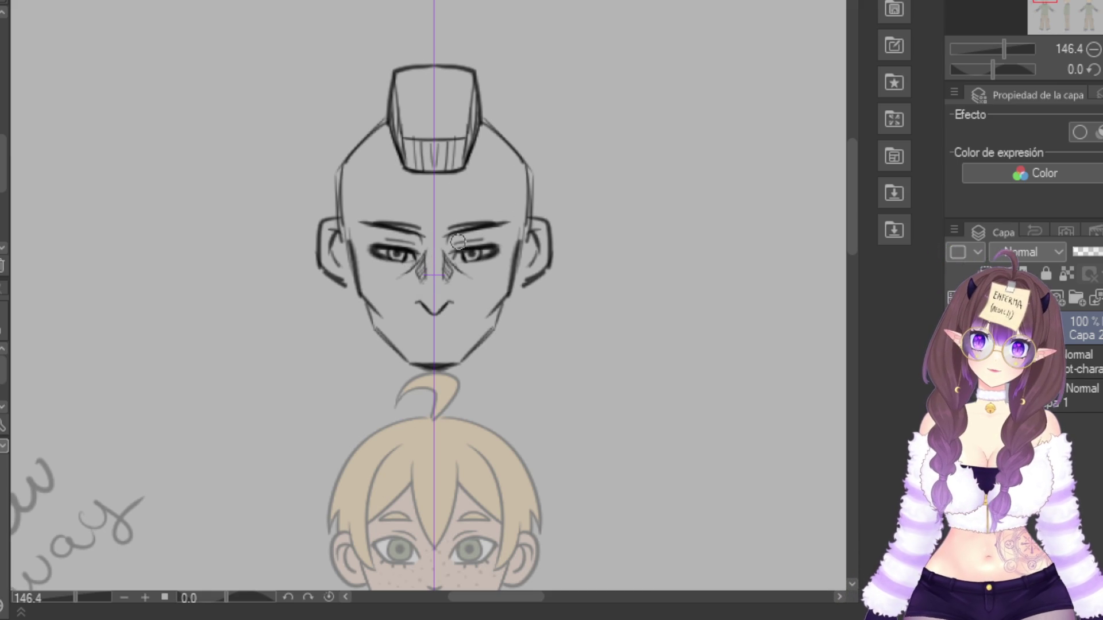
Draw long mirrored neck lines down from the jaw, undoing earlier attempts
drag(365, 299, 383, 396)
mouse_move(374, 327)
mouse_down()
mouse_move(380, 394)
mouse_move(367, 394)
mouse_up()
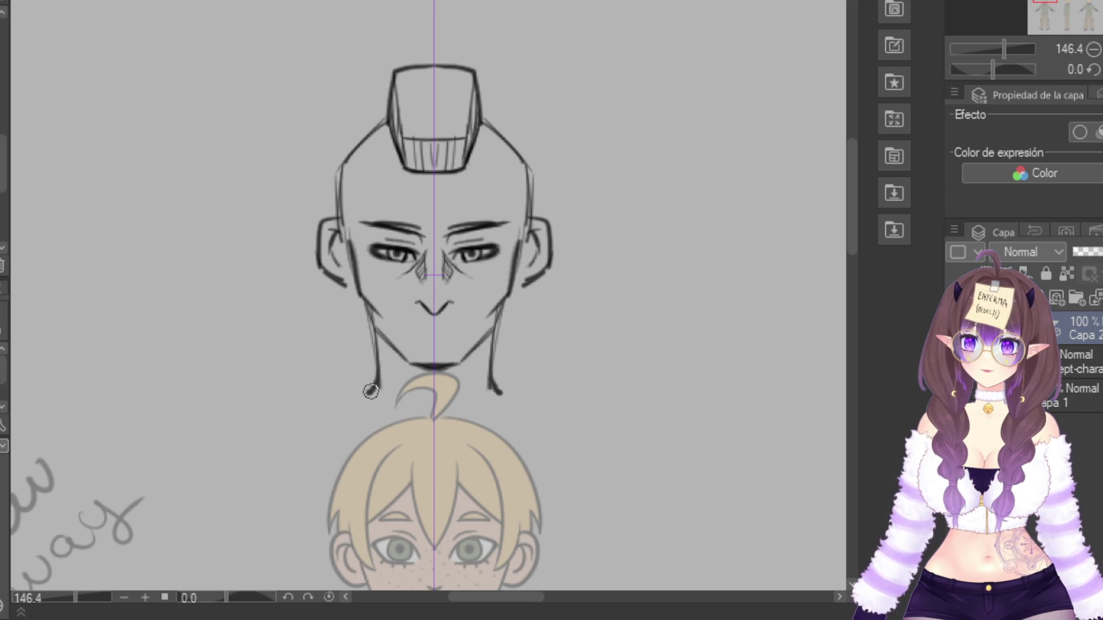
key(ctrl+z)
key(ctrl+z)
key(ctrl+z)
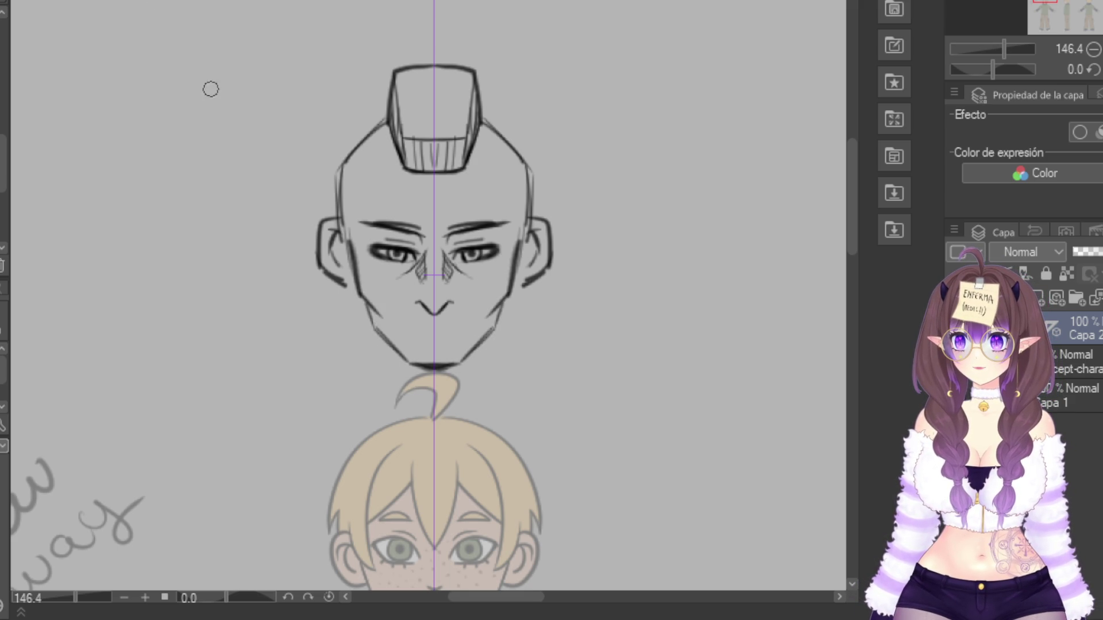
drag(359, 309, 368, 399)
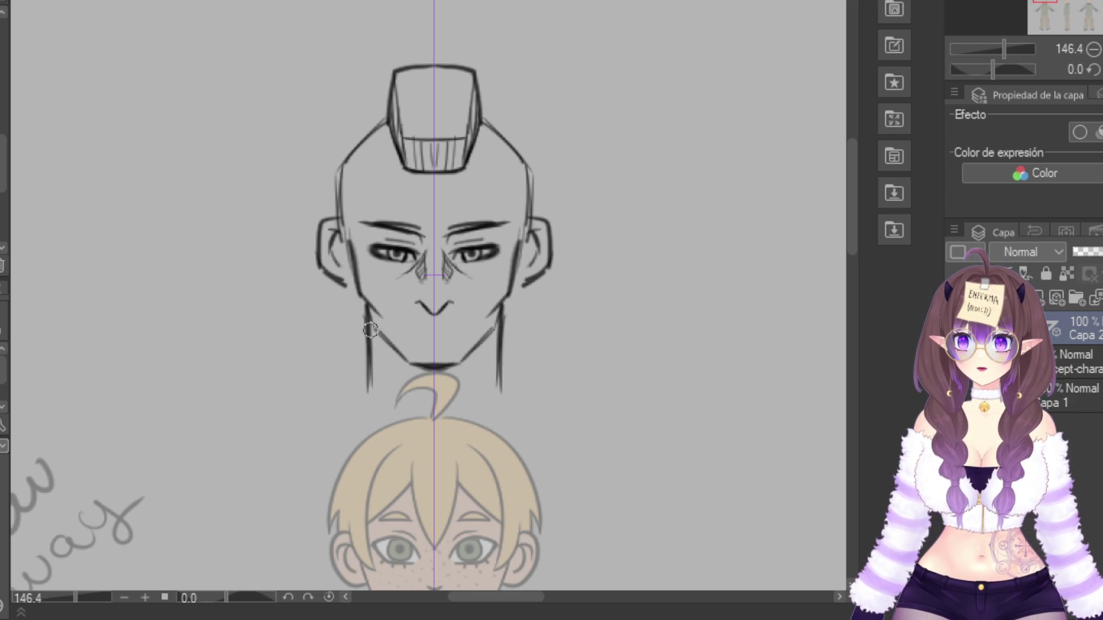
key(ctrl+z)
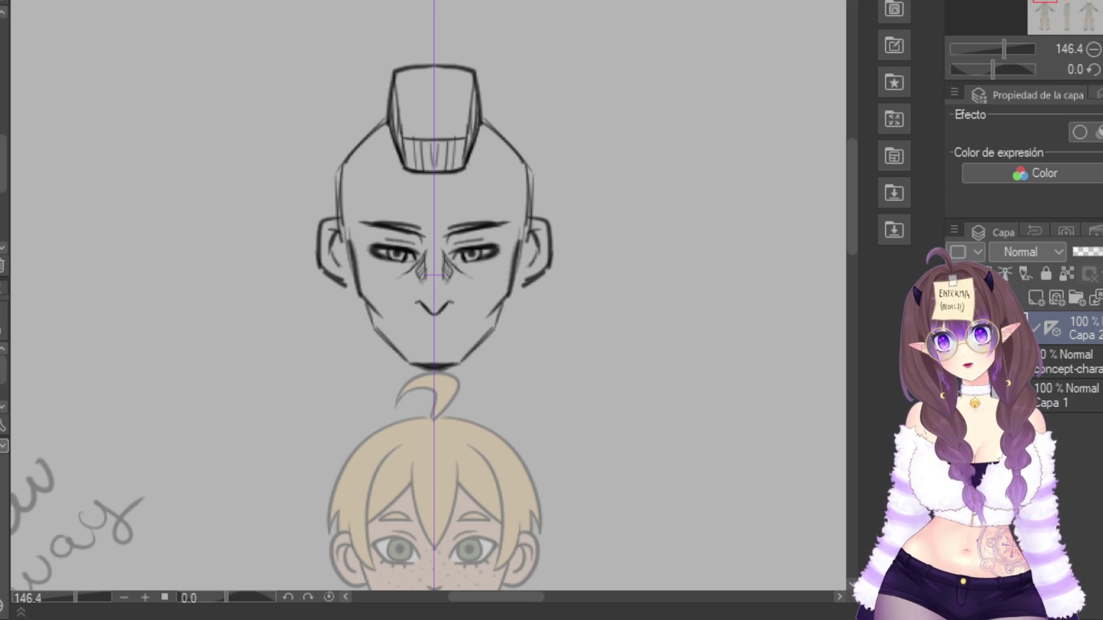
drag(501, 300, 501, 412)
Add inner neck lines, a collarbone curve, and sloping shoulder lines out from the neck base
mouse_move(381, 340)
mouse_down()
mouse_move(434, 451)
mouse_move(571, 429)
mouse_up()
mouse_move(358, 409)
mouse_down()
mouse_move(192, 456)
mouse_move(181, 474)
mouse_up()
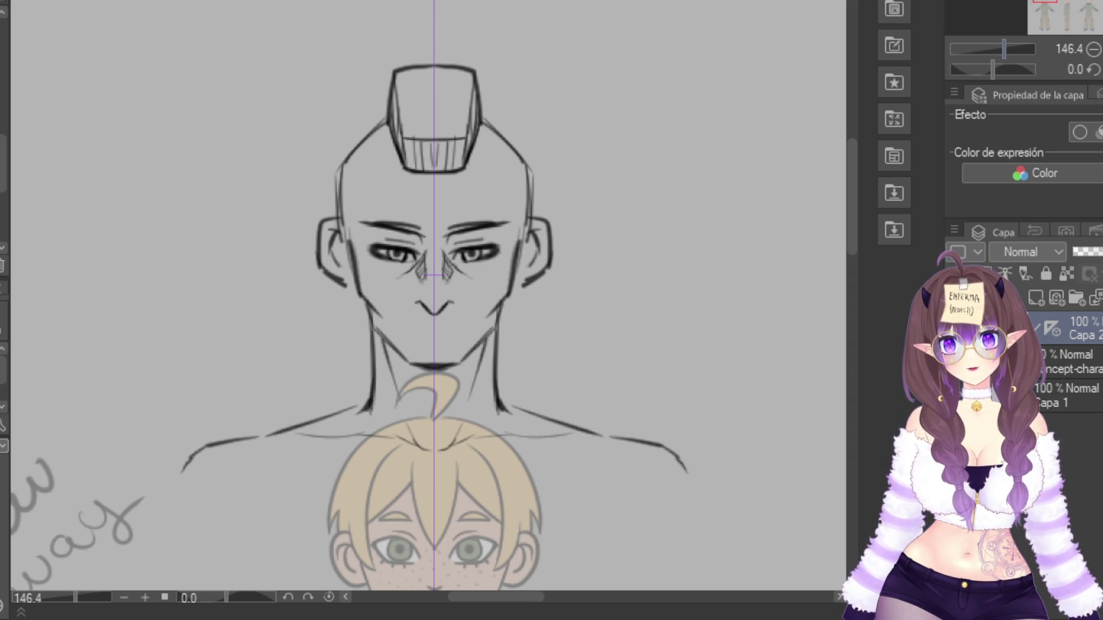
scroll(429, 296, down, 5)
scroll(429, 295, up, 3)
mouse_move(431, 517)
mouse_down()
mouse_move(356, 239)
mouse_move(406, 40)
mouse_move(358, 201)
mouse_move(407, 298)
mouse_move(355, 466)
mouse_up()
Scale the bust sketch down slightly with Ctrl+T, confirm, and zoom to frame the front figure
key(ctrl+t)
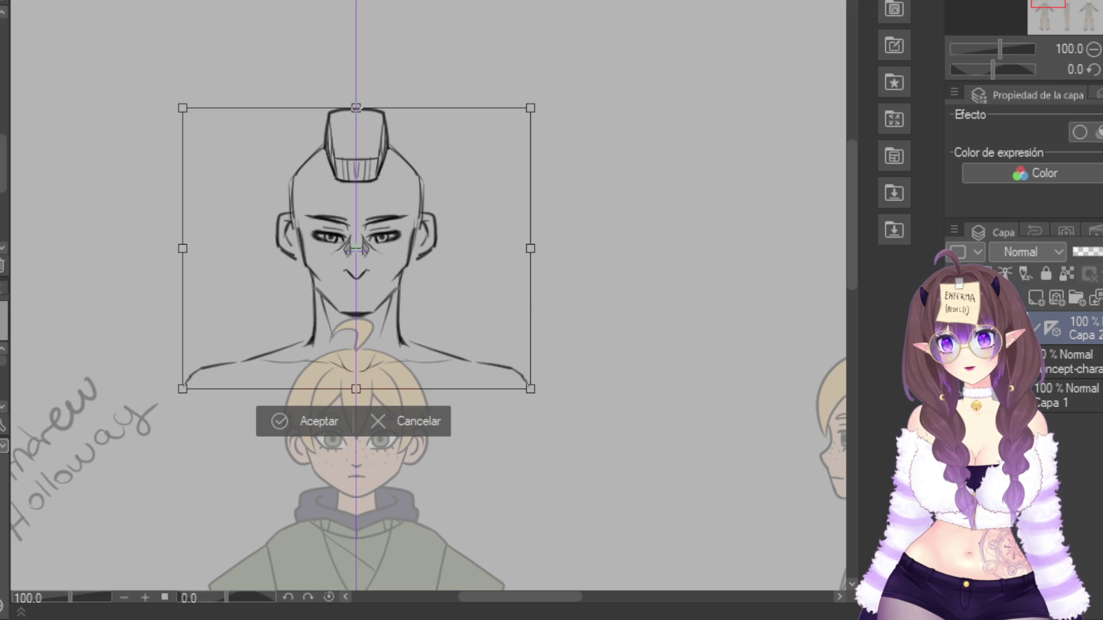
drag(356, 389, 357, 377)
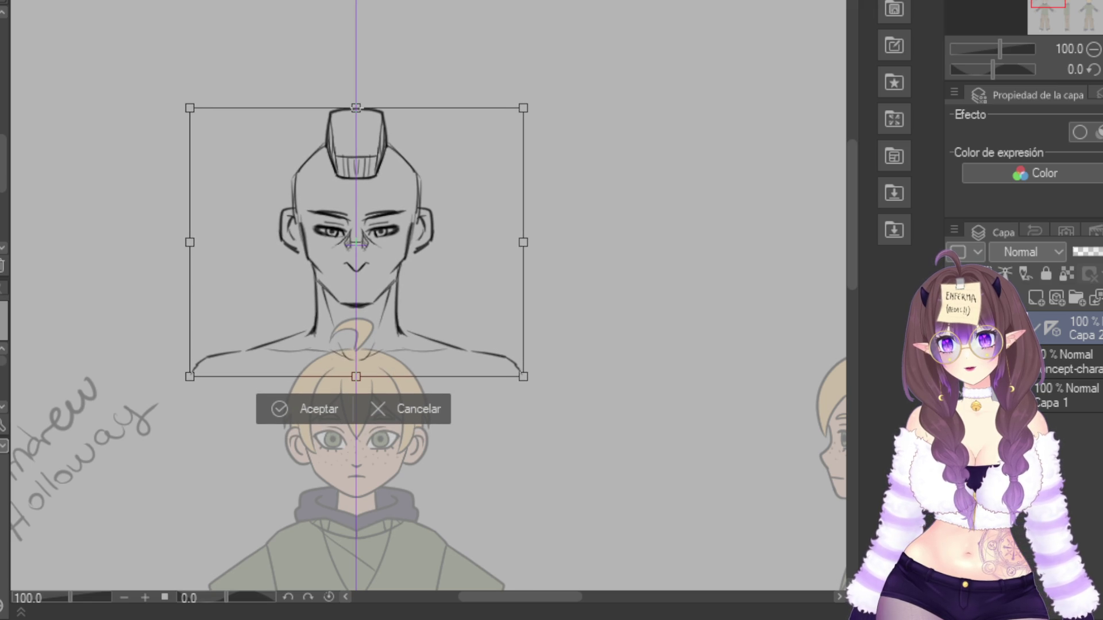
key(Return)
key(ctrl+minus)
key(ctrl+minus)
key(ctrl+minus)
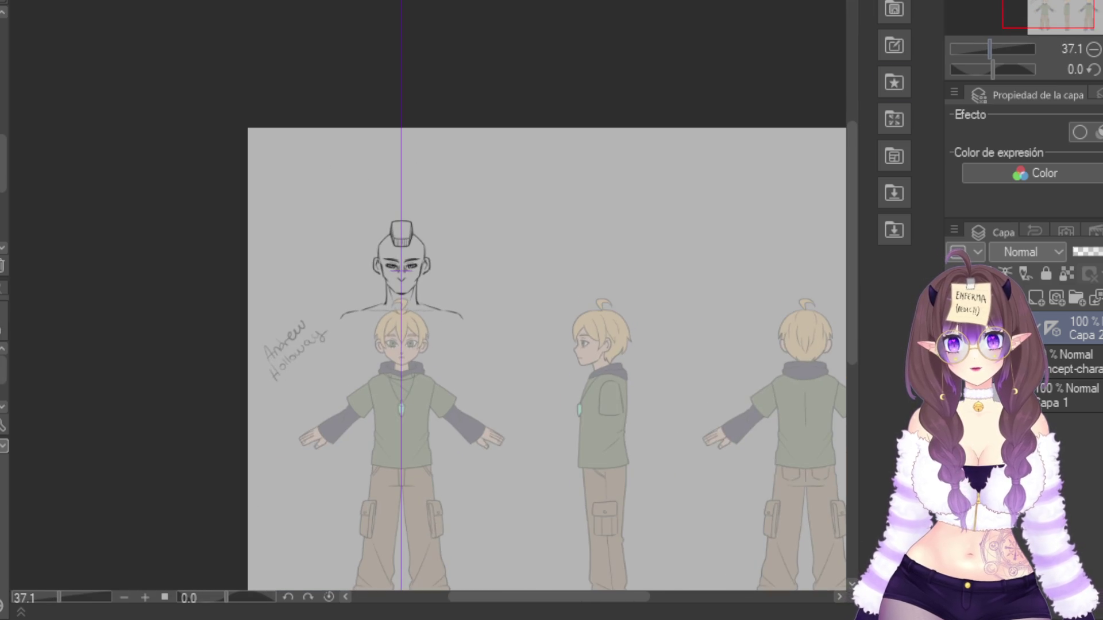
key(ctrl+plus)
key(ctrl+plus)
scroll(431, 299, down, 3)
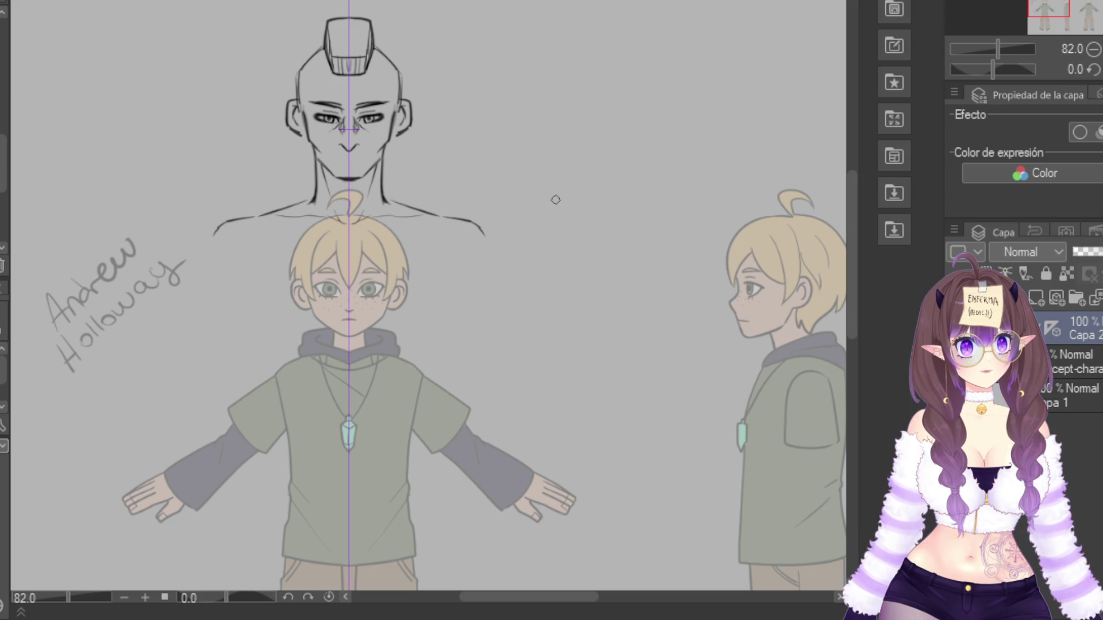
Sketch mirrored shoulders and arms down to the hands, and darken the waist line
mouse_move(211, 239)
mouse_down()
mouse_move(215, 296)
mouse_move(238, 239)
mouse_move(275, 454)
mouse_move(410, 455)
mouse_up()
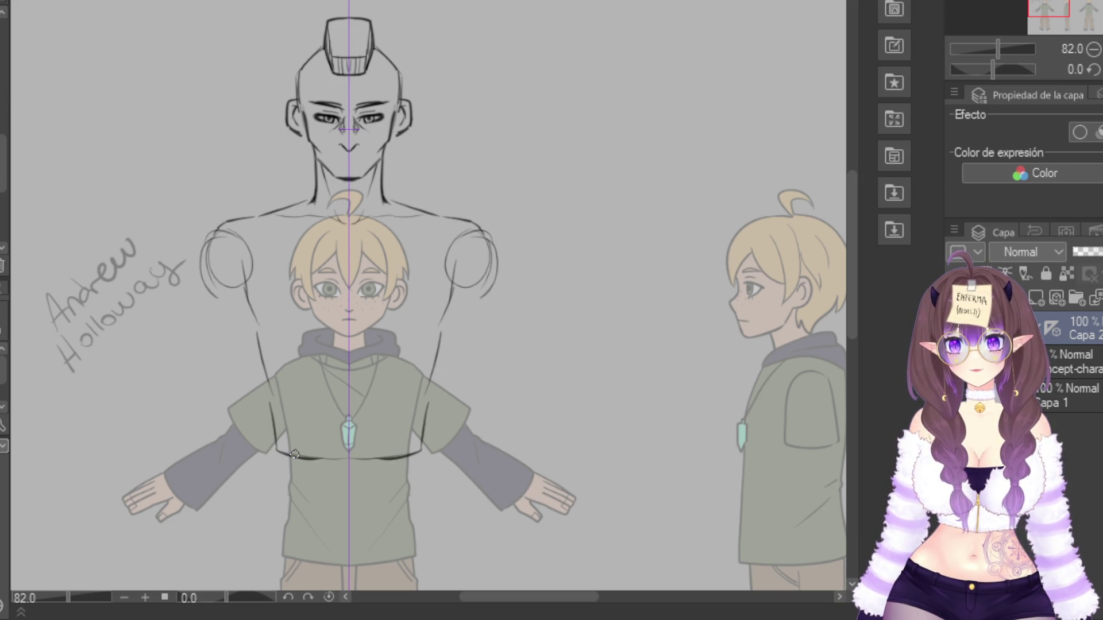
drag(275, 449, 345, 460)
drag(222, 224, 173, 417)
drag(247, 329, 210, 418)
drag(216, 235, 172, 426)
mouse_move(243, 329)
mouse_down()
mouse_move(208, 424)
mouse_move(192, 432)
mouse_move(176, 421)
mouse_move(148, 443)
mouse_move(118, 507)
mouse_up()
drag(213, 441, 140, 548)
mouse_move(171, 407)
mouse_down()
mouse_move(99, 569)
mouse_move(113, 573)
mouse_up()
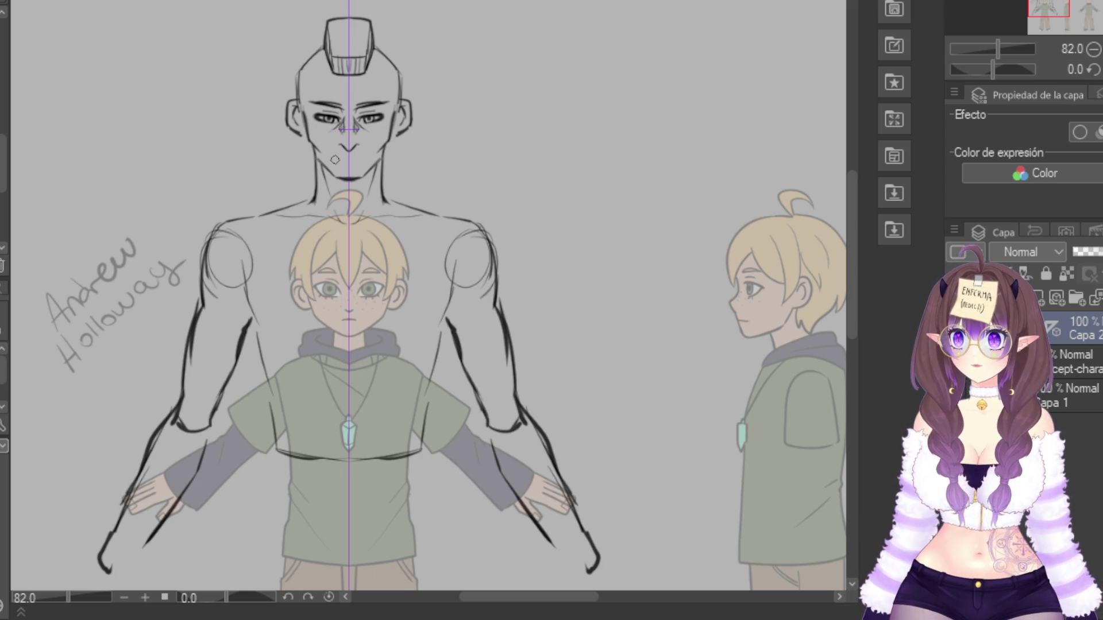
Erase the hooked ends of both arm strokes, extend the inner arm lines, and draw a mustache
drag(106, 556, 107, 572)
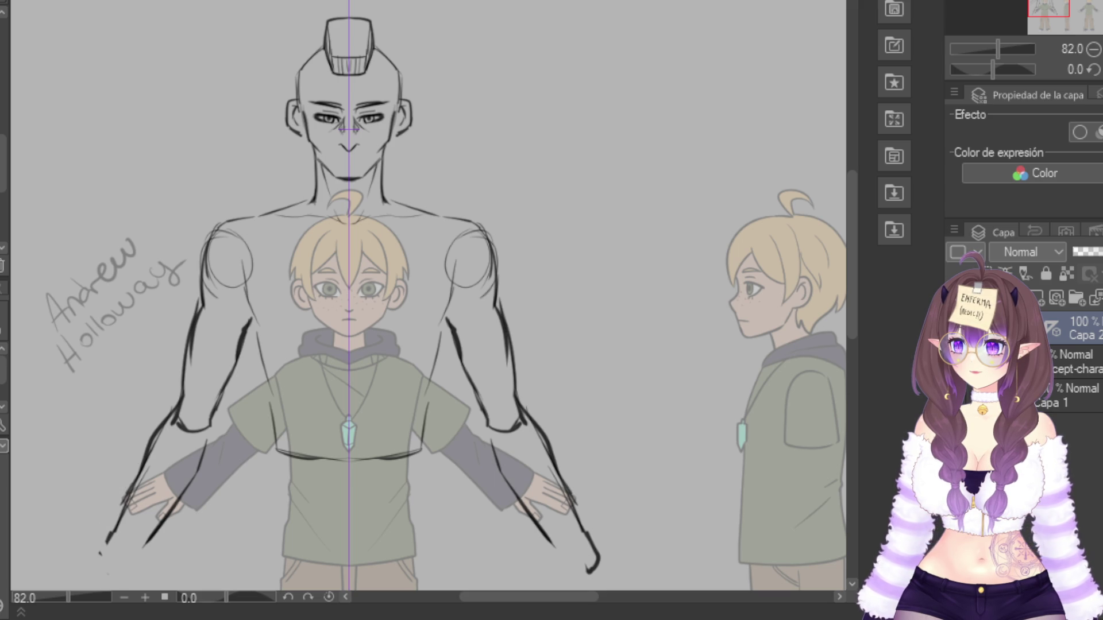
mouse_move(536, 532)
mouse_down()
mouse_move(584, 564)
mouse_move(610, 552)
mouse_move(573, 573)
mouse_up()
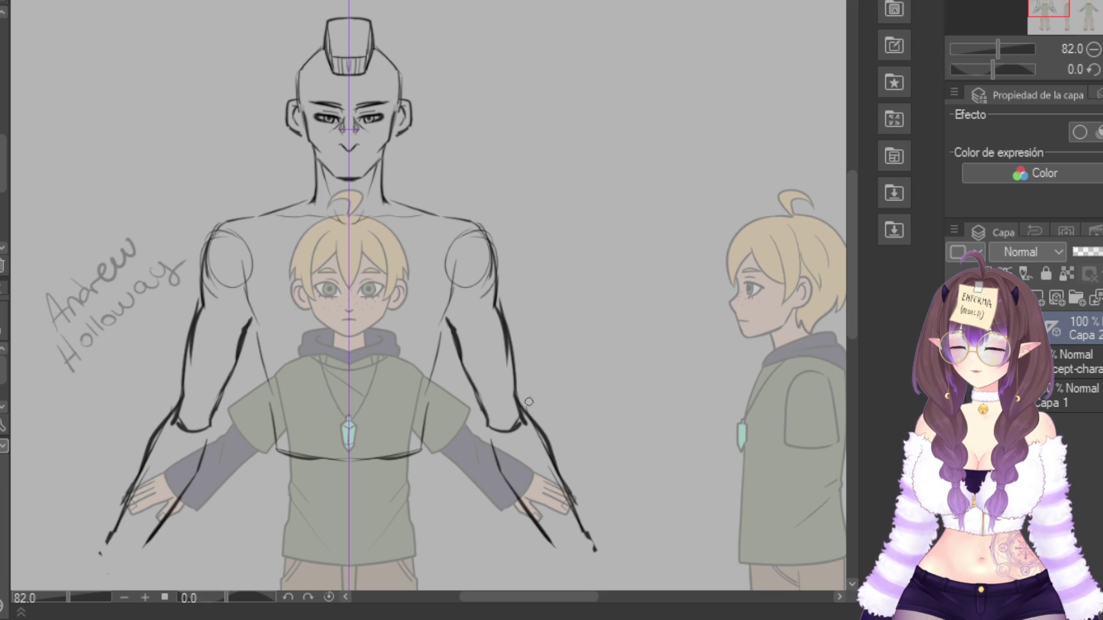
drag(244, 287, 275, 325)
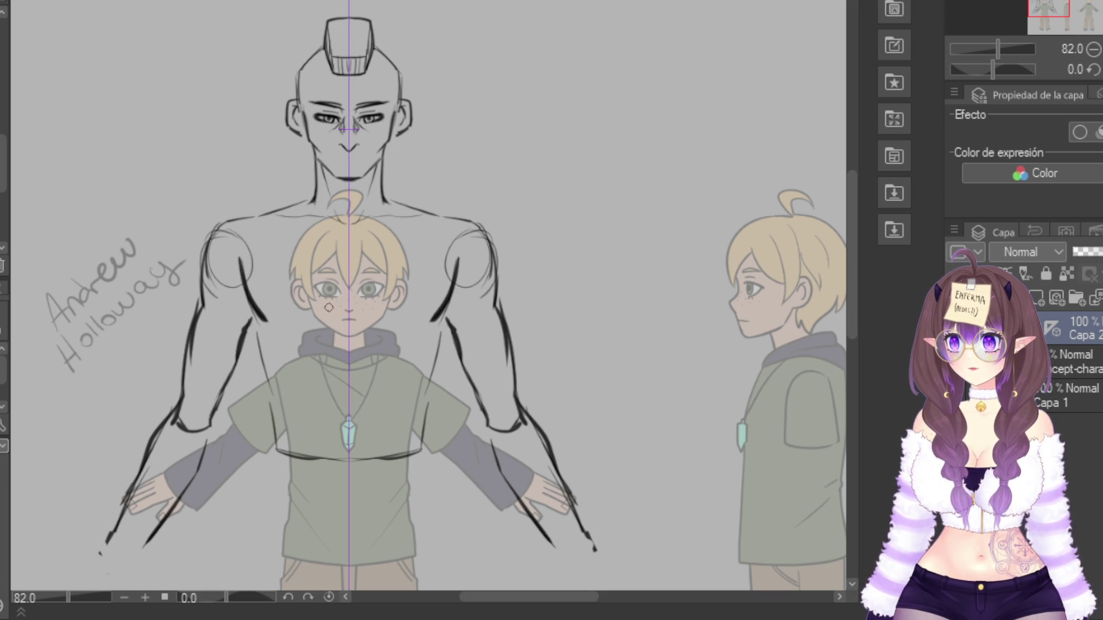
mouse_move(340, 310)
mouse_down()
mouse_move(309, 316)
mouse_move(270, 360)
mouse_move(274, 450)
mouse_up()
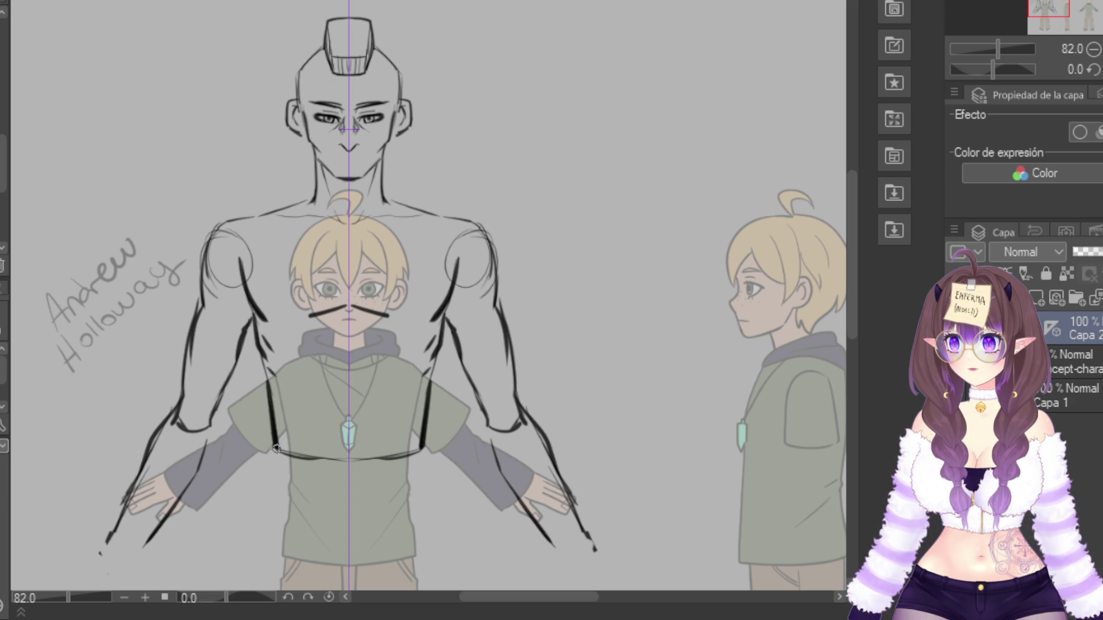
Draw the torso side lines and mirrored straps, undo the arm ovals, and erase the chest curve
drag(269, 214, 263, 366)
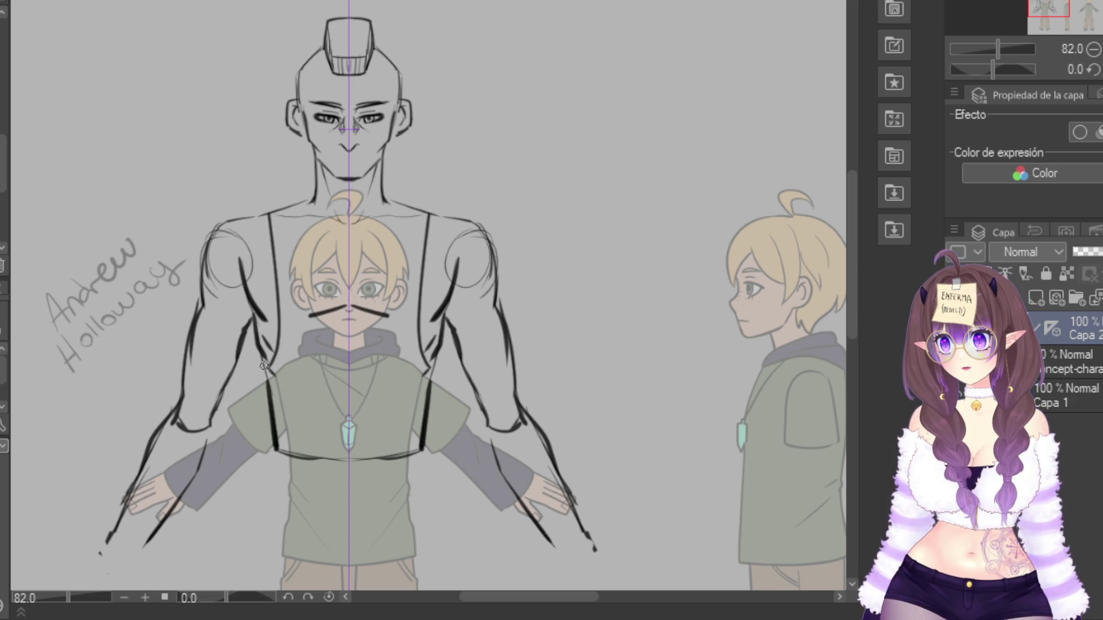
drag(284, 208, 292, 261)
drag(405, 258, 376, 271)
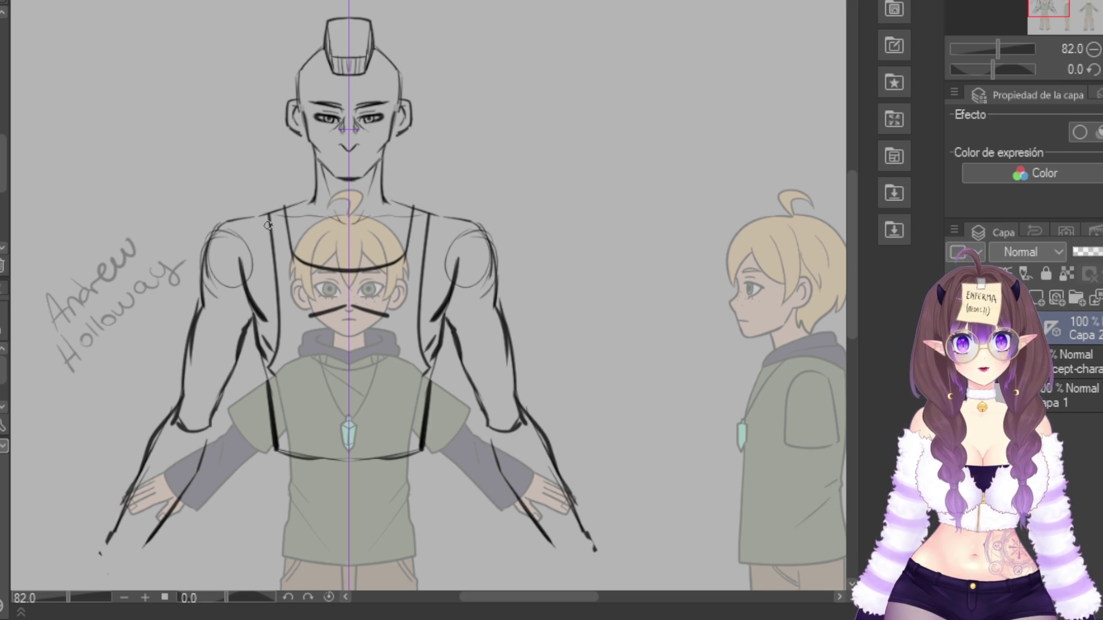
mouse_move(219, 246)
mouse_down()
mouse_move(229, 350)
mouse_move(240, 252)
mouse_up()
key(ctrl+z)
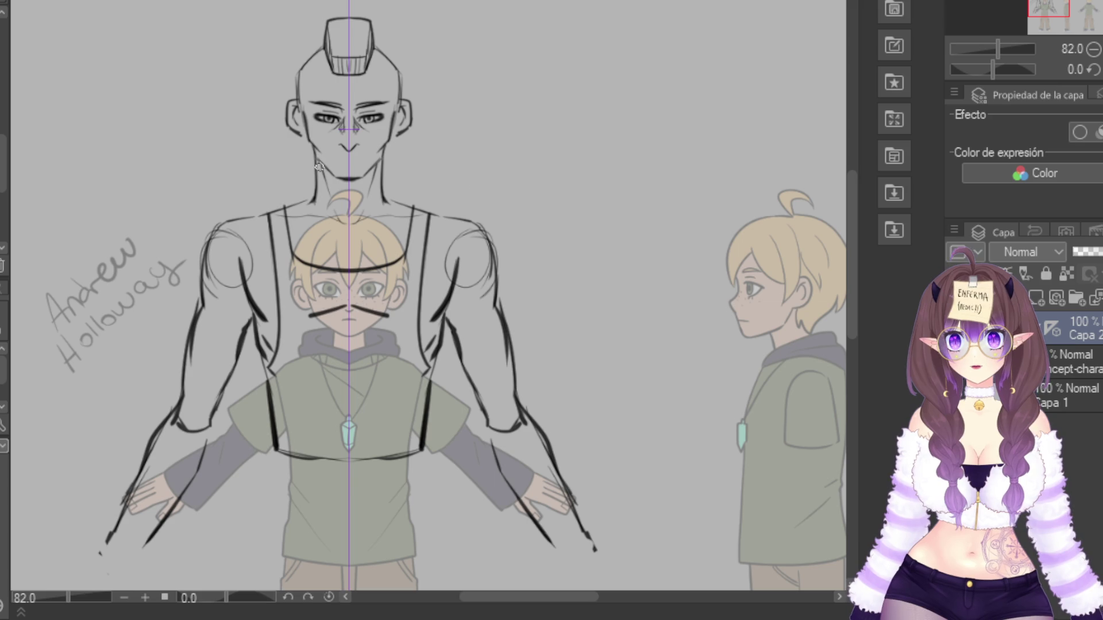
mouse_move(306, 267)
mouse_down()
mouse_move(408, 265)
mouse_move(334, 273)
mouse_move(411, 233)
mouse_move(406, 211)
mouse_up()
Draw a curved tank-top collar across the upper chest, undo the thick straps, and zoom out
mouse_move(299, 202)
mouse_down()
mouse_move(351, 231)
mouse_move(399, 218)
mouse_move(396, 204)
mouse_move(301, 202)
mouse_move(412, 206)
mouse_up()
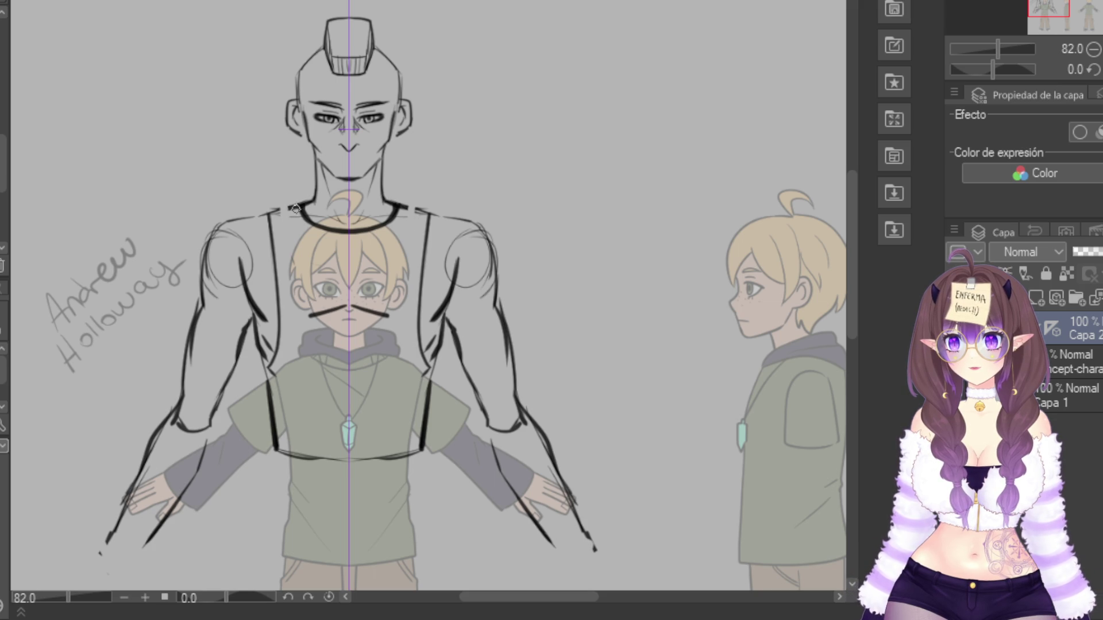
mouse_move(287, 207)
mouse_down()
mouse_move(274, 211)
mouse_move(274, 363)
mouse_move(261, 366)
mouse_move(281, 220)
mouse_move(343, 332)
mouse_up()
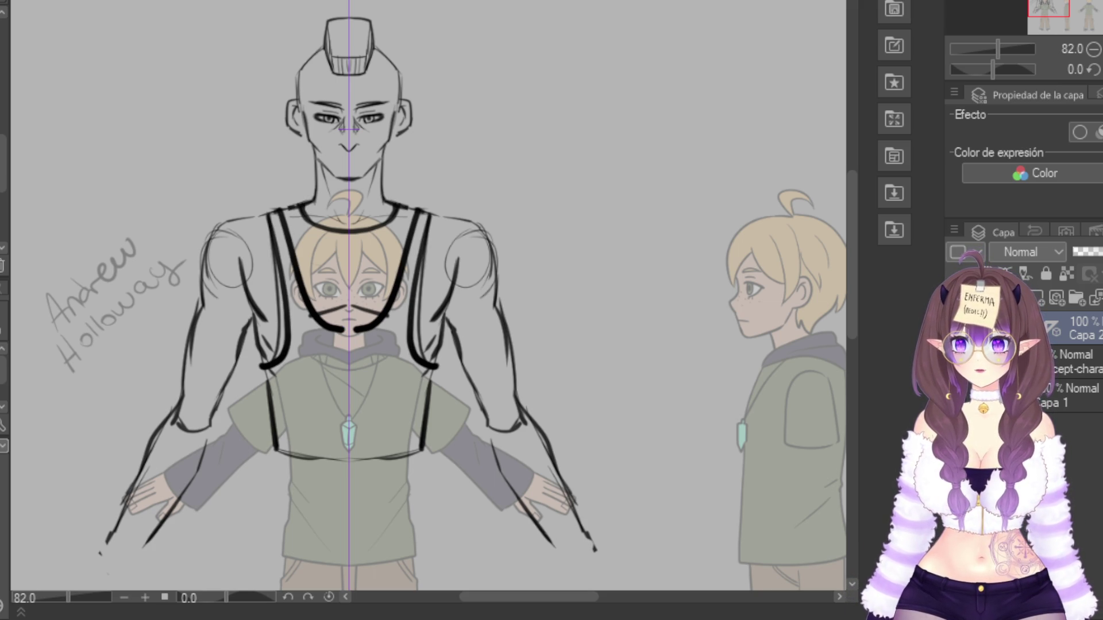
key(ctrl+z)
key(ctrl+z)
key(ctrl+z)
key(ctrl+z)
key(ctrl+z)
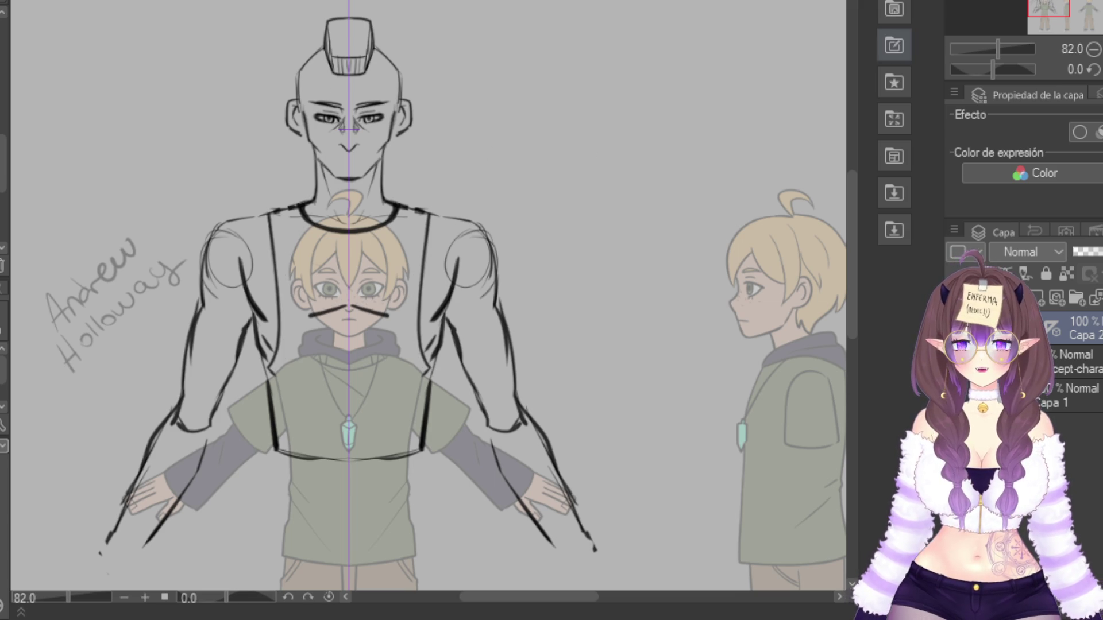
key(ctrl+minus)
key(ctrl+plus)
key(ctrl+plus)
key(ctrl+plus)
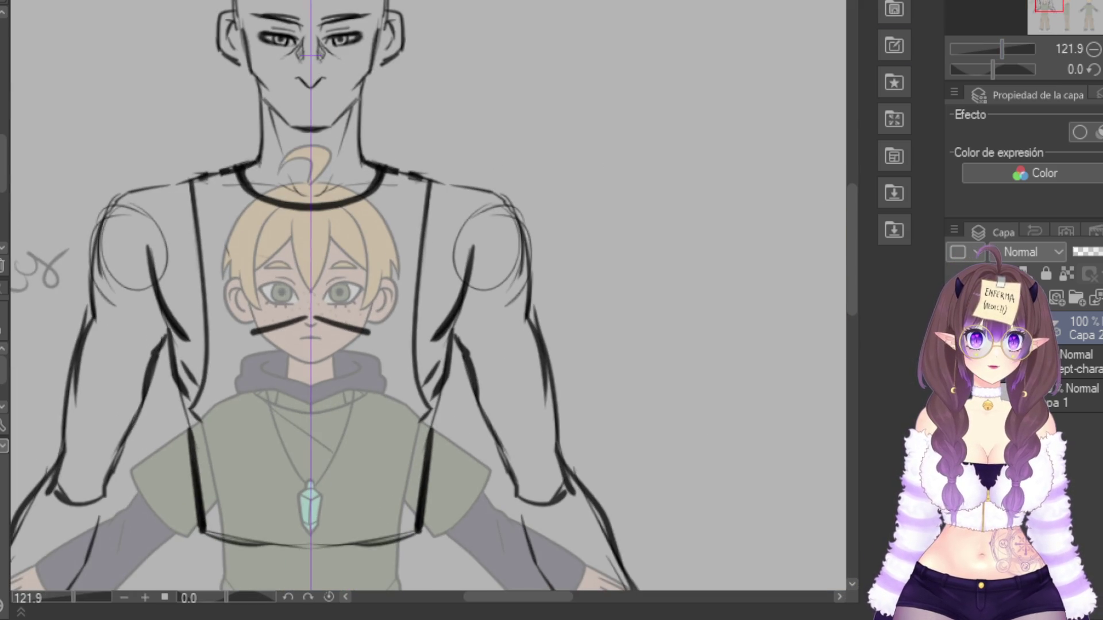
scroll(425, 310, down, 5)
key(ctrl+minus)
key(ctrl+minus)
key(ctrl+minus)
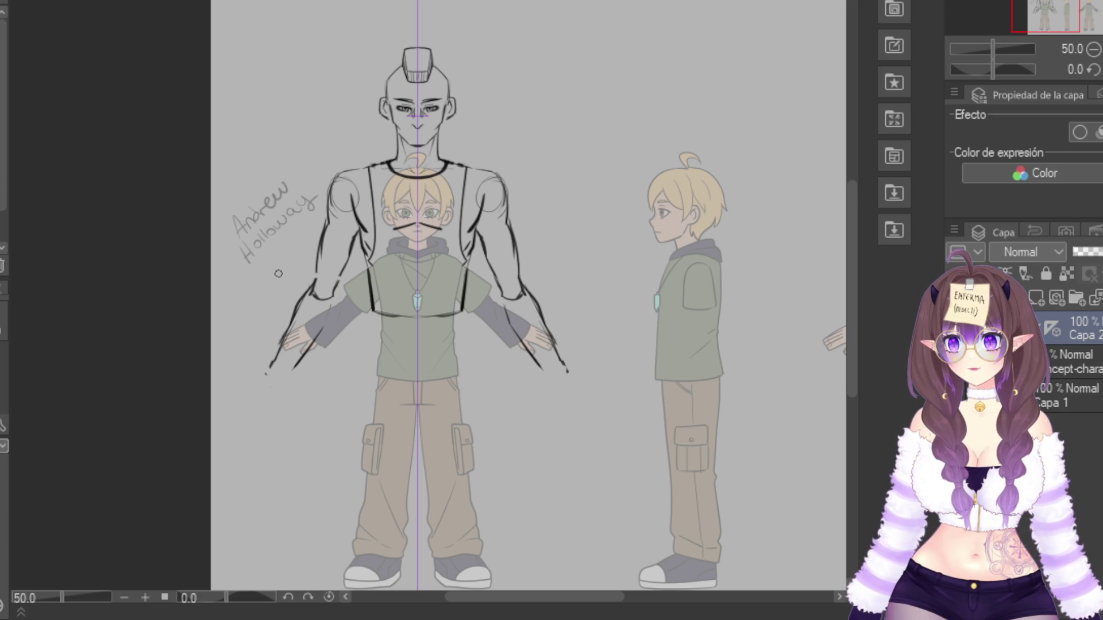
Delete the old arm lines via lasso selection, draw the shirt hem, and move the sketch up
mouse_move(352, 278)
mouse_down()
mouse_move(281, 274)
mouse_move(332, 401)
mouse_move(350, 374)
mouse_up()
key(Delete)
click(238, 432)
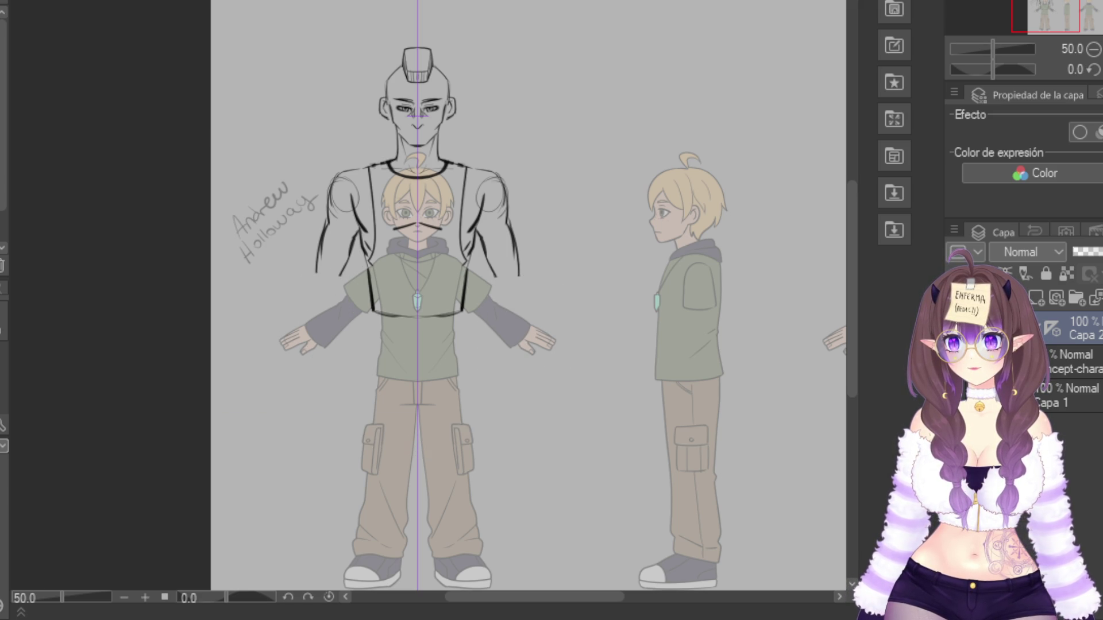
mouse_move(367, 281)
mouse_down()
mouse_move(373, 304)
mouse_move(408, 317)
mouse_up()
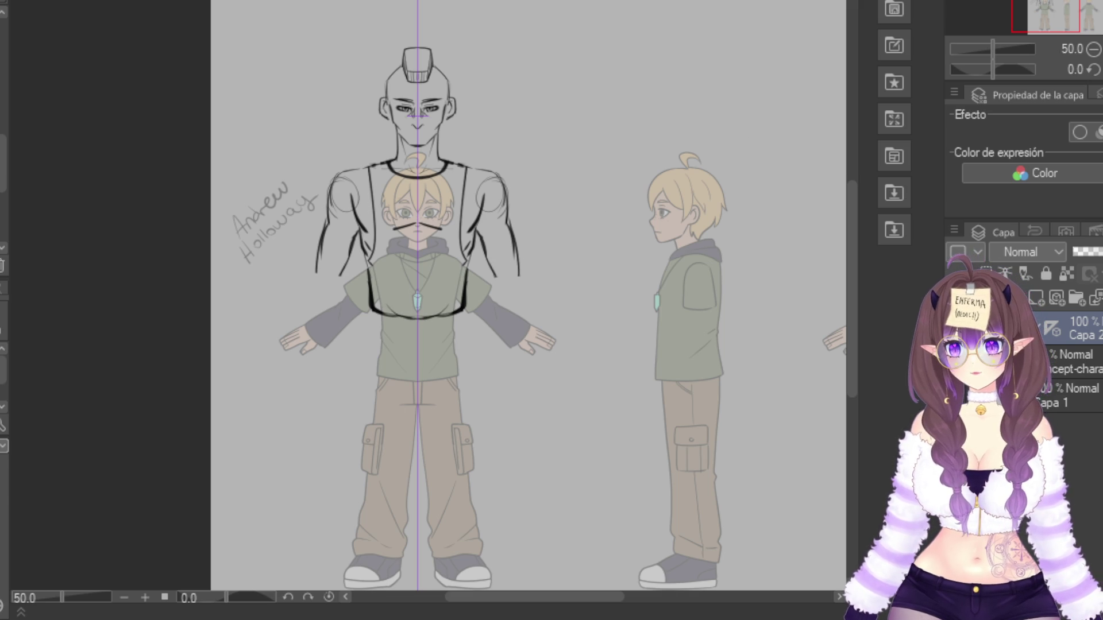
scroll(441, 86, down, 2)
scroll(441, 86, up, 2)
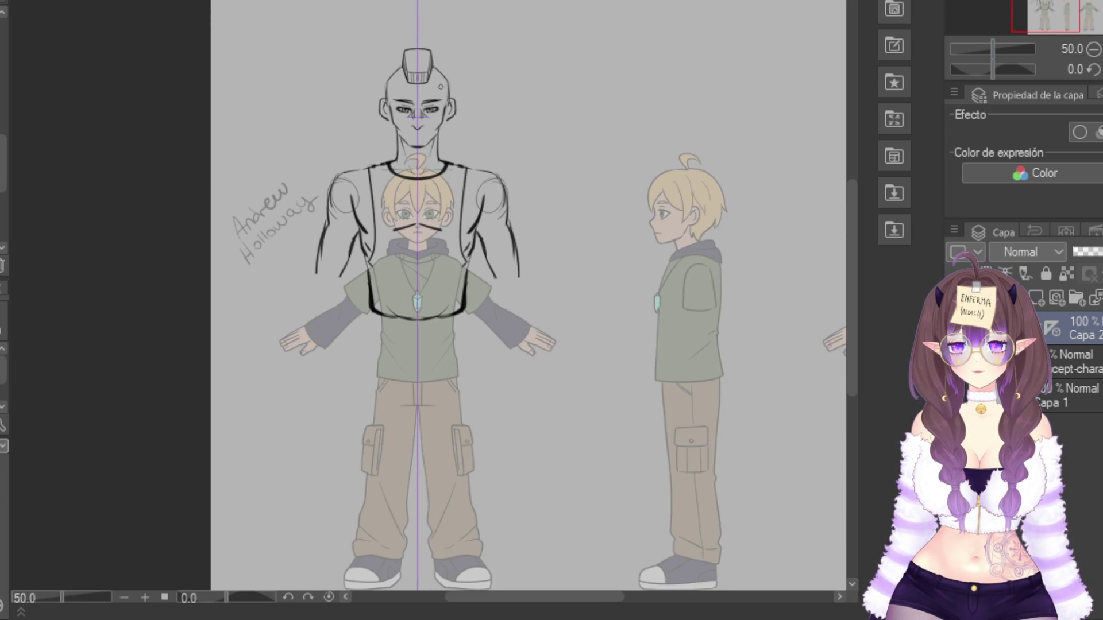
drag(417, 230, 417, 186)
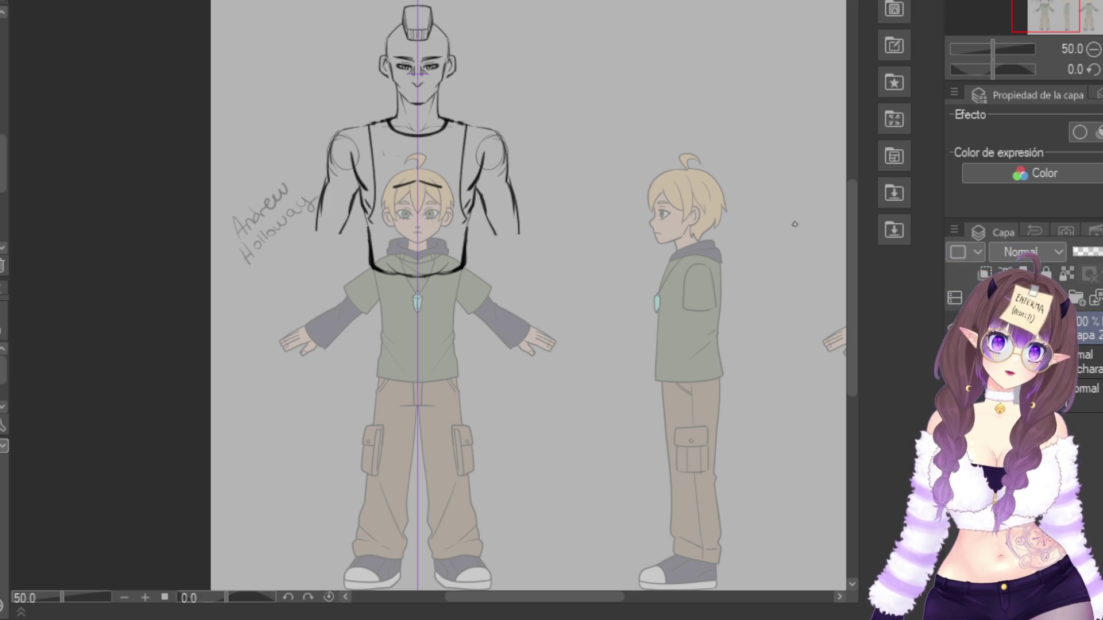
Try sleeve and shirt-side strokes, undoing them while keeping the sketch's raised position
scroll(379, 160, down, 3)
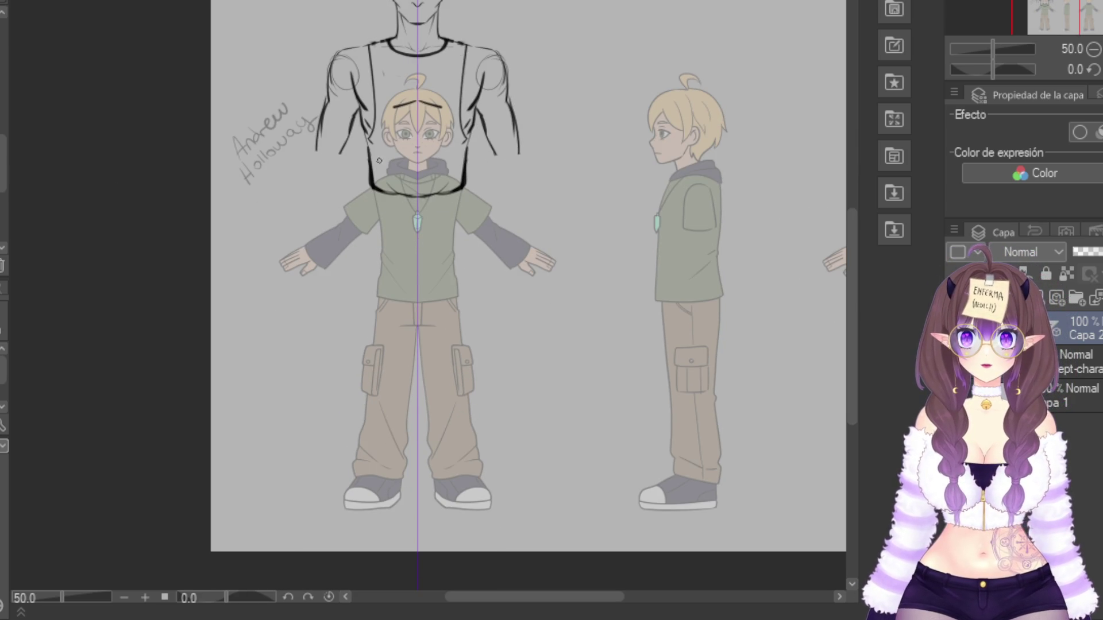
drag(366, 194, 365, 223)
key(ctrl+z)
scroll(791, 241, up, 2)
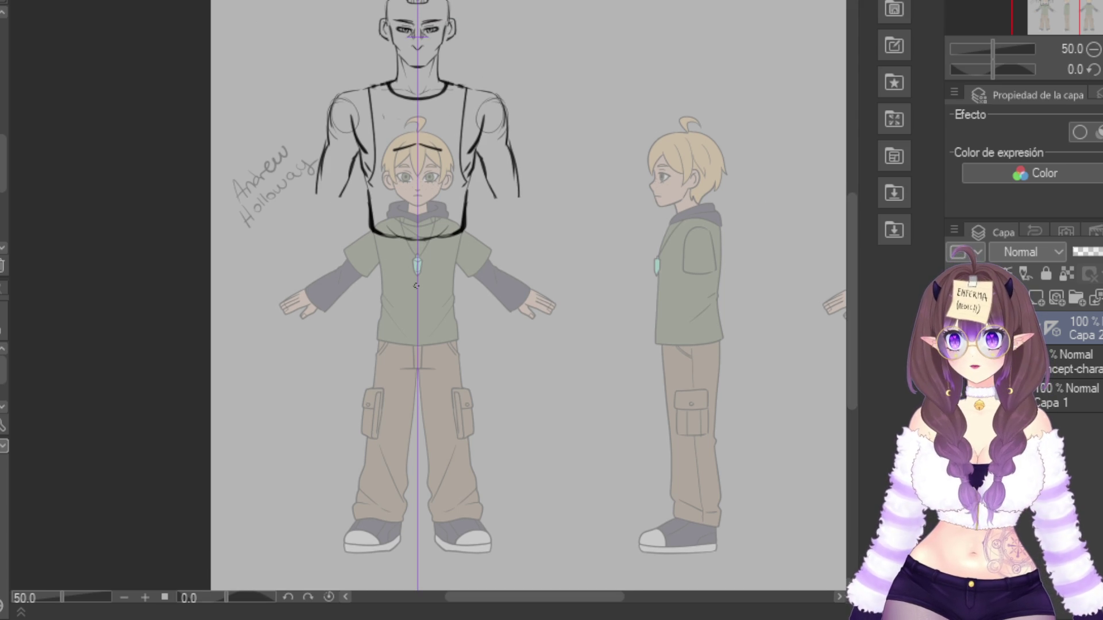
drag(415, 283, 466, 274)
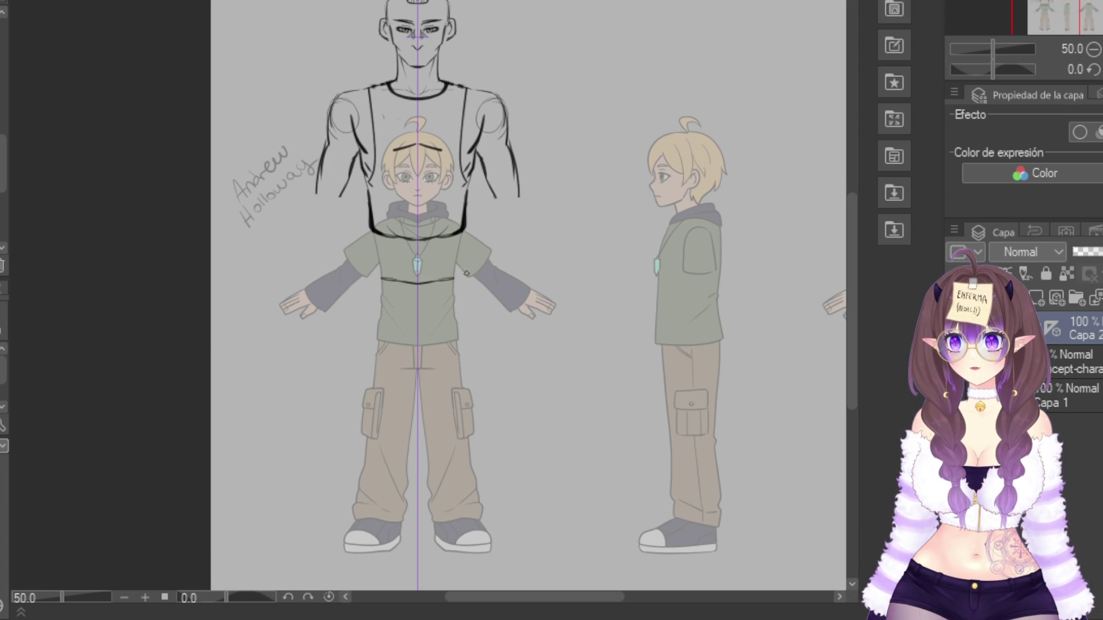
drag(371, 232, 367, 283)
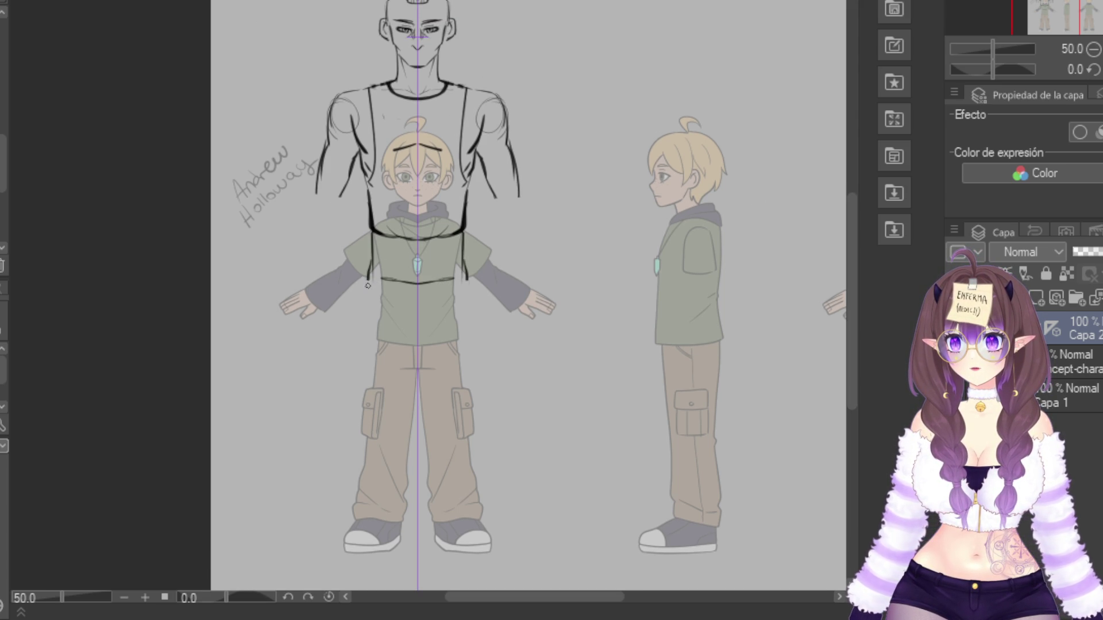
key(ctrl+z)
key(ctrl+z)
key(ctrl+z)
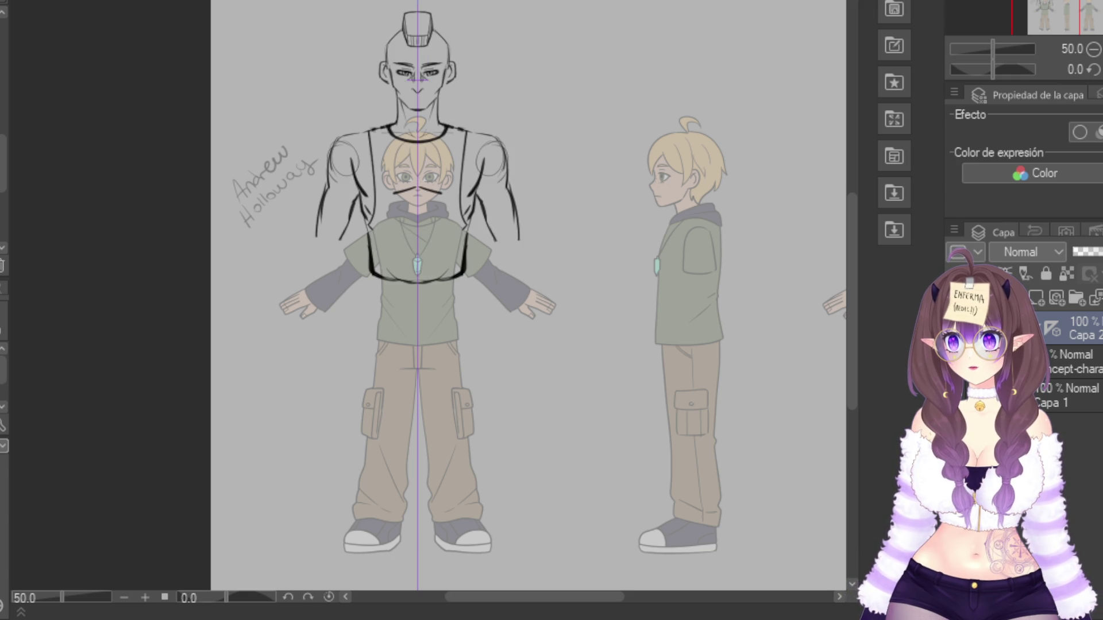
key(ctrl+y)
Draw a V-neck, shirt sides, centre lines and long pant legs to the feet, then hide the reference
drag(378, 234, 416, 299)
mouse_move(365, 236)
mouse_down()
mouse_move(364, 354)
mouse_move(344, 519)
mouse_move(371, 530)
mouse_up()
drag(408, 307, 403, 488)
drag(406, 339, 398, 457)
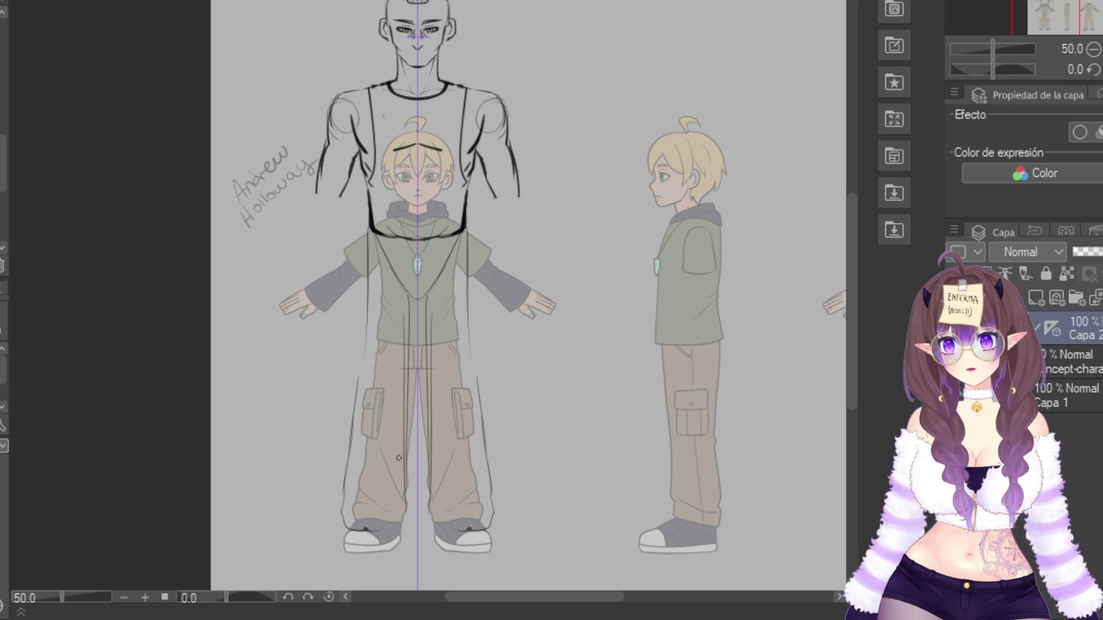
drag(367, 229, 351, 397)
drag(371, 255, 348, 463)
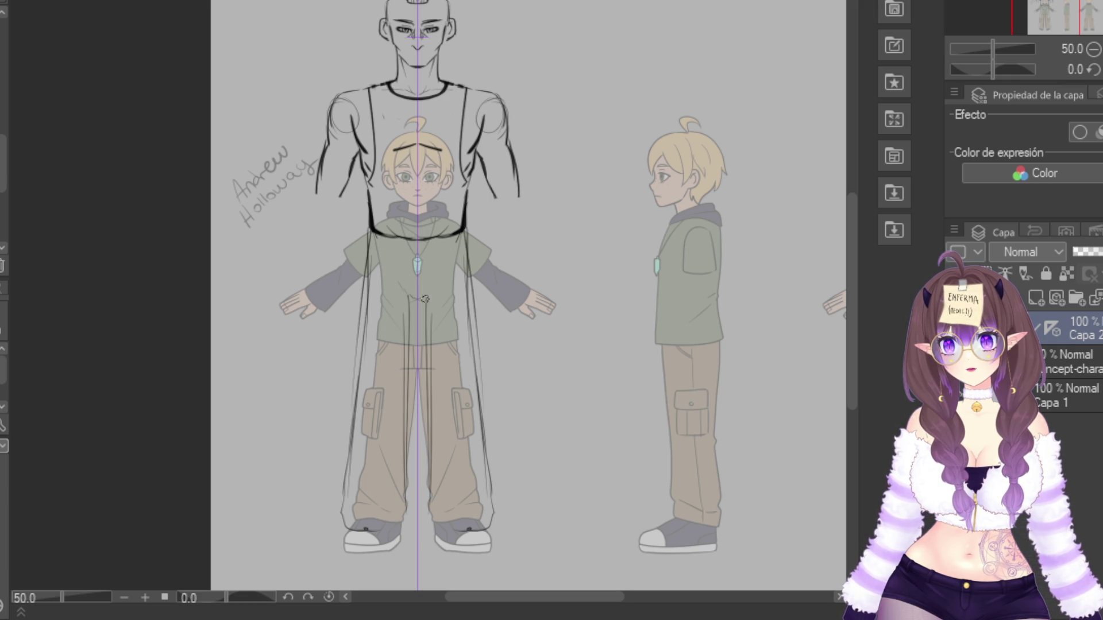
click(956, 362)
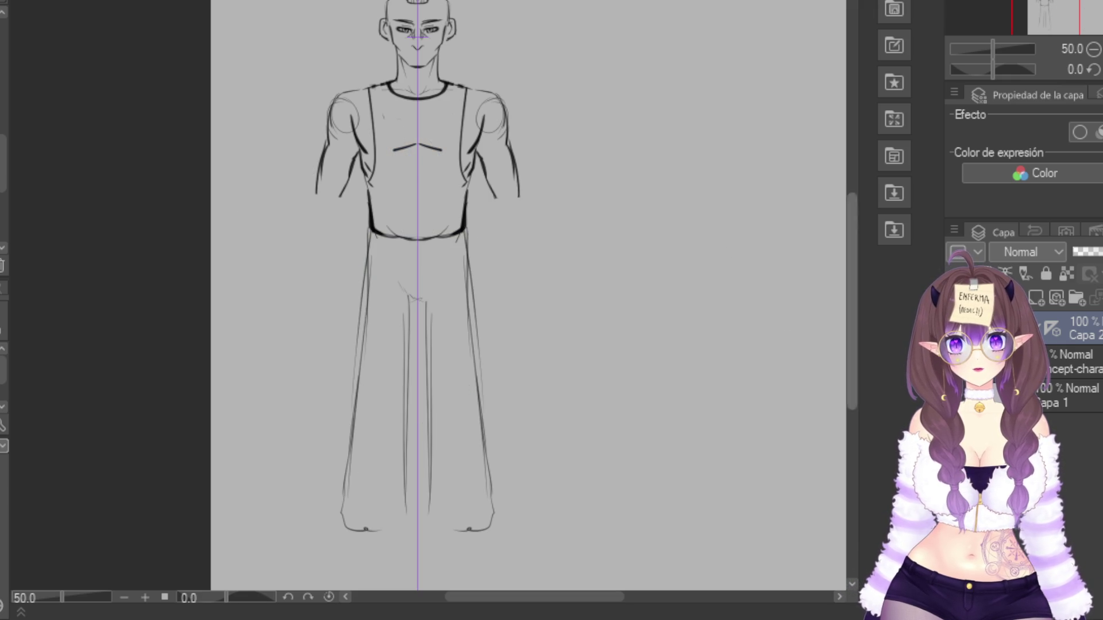
With the reference shown, try shoe-bottom lines twice, undo them, and hide the reference again
click(957, 362)
mouse_move(456, 548)
mouse_down()
mouse_move(476, 552)
mouse_move(451, 554)
mouse_up()
key(ctrl+z)
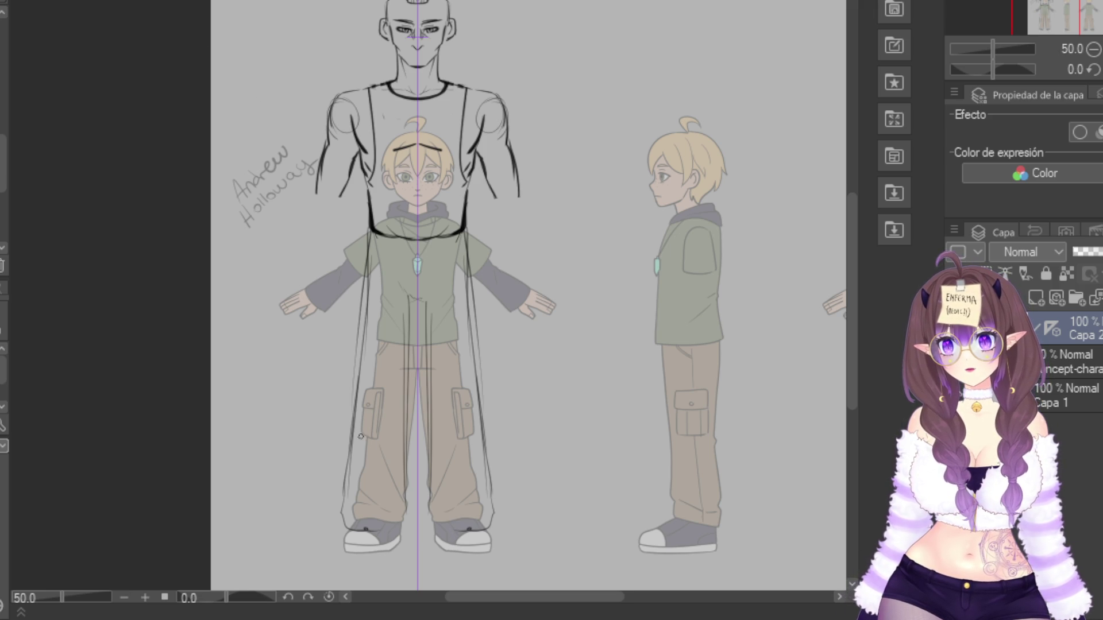
drag(360, 552, 378, 560)
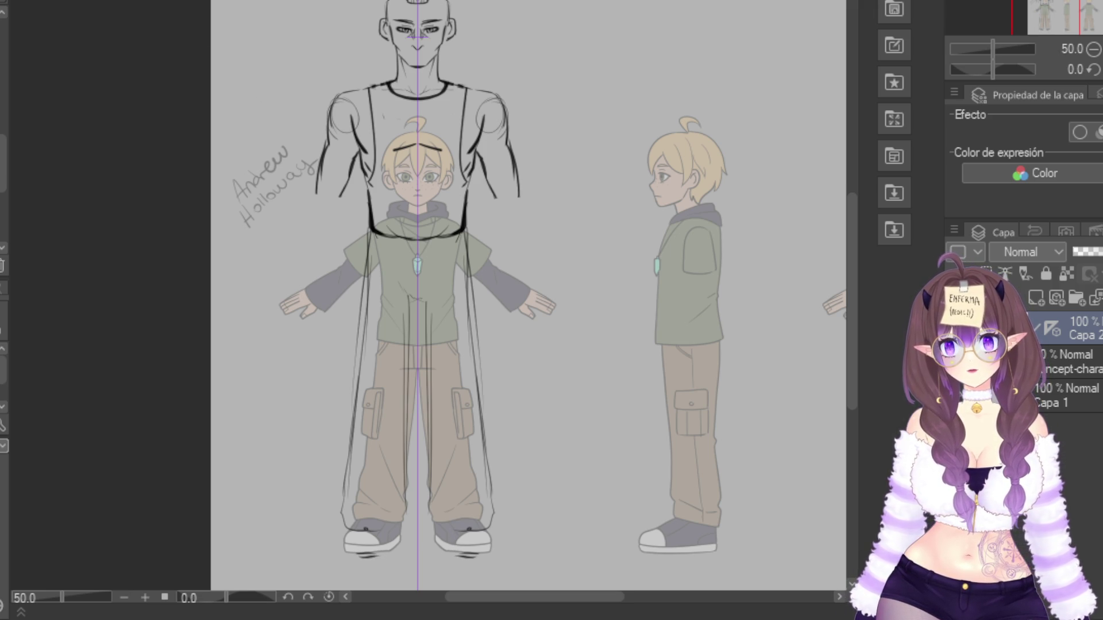
key(ctrl+z)
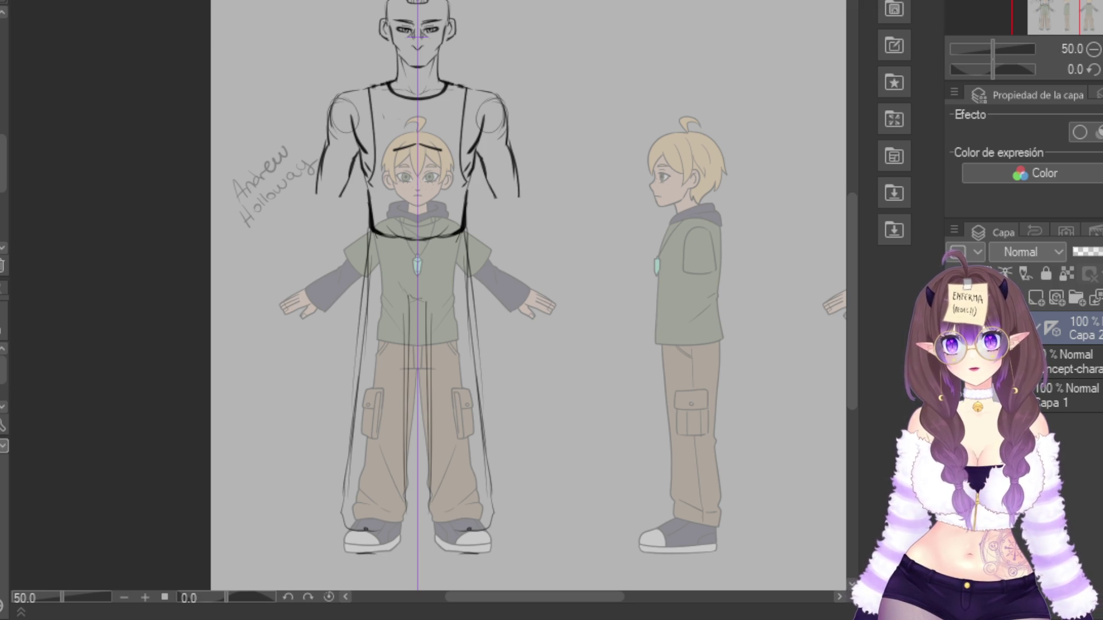
click(956, 362)
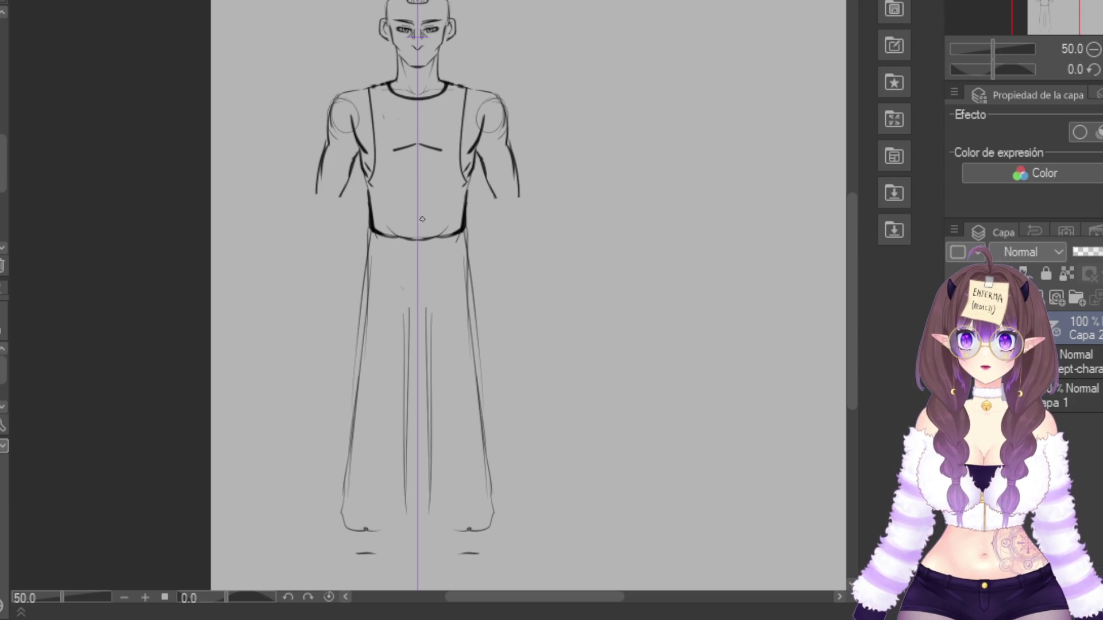
Draw the hip line, a bold belt buckle, and a strap hanging below it
mouse_move(377, 231)
mouse_down()
mouse_move(377, 253)
mouse_move(405, 253)
mouse_move(409, 242)
mouse_move(425, 253)
mouse_move(419, 245)
mouse_up()
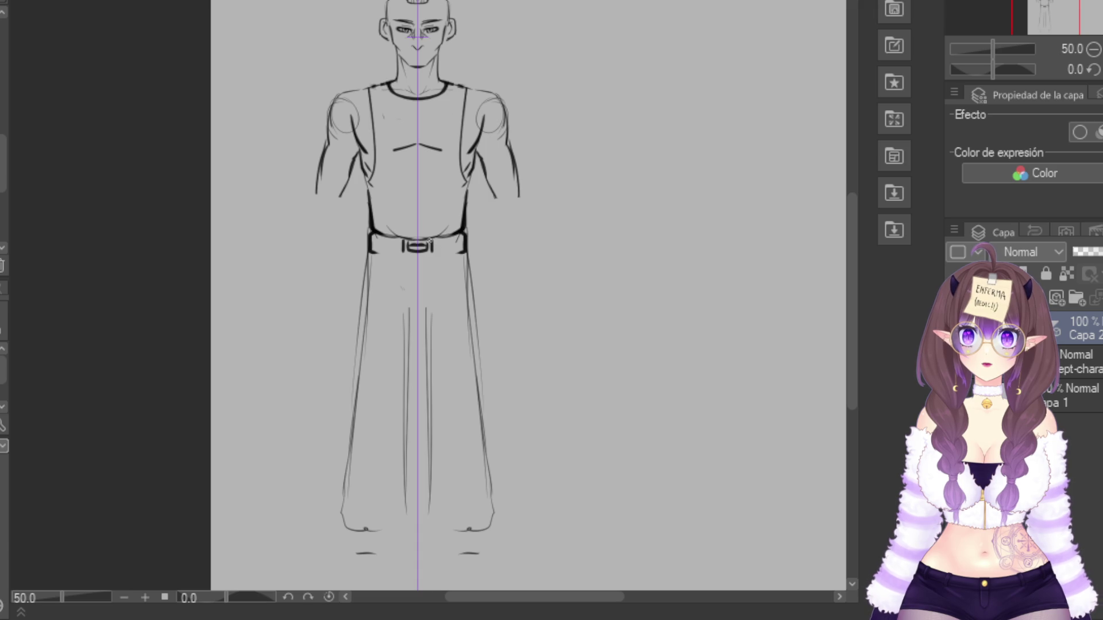
key(ctrl+z)
mouse_move(413, 243)
mouse_down()
mouse_move(430, 247)
mouse_move(405, 255)
mouse_move(420, 240)
mouse_move(384, 257)
mouse_move(446, 249)
mouse_move(368, 279)
mouse_move(422, 298)
mouse_up()
drag(411, 254, 412, 297)
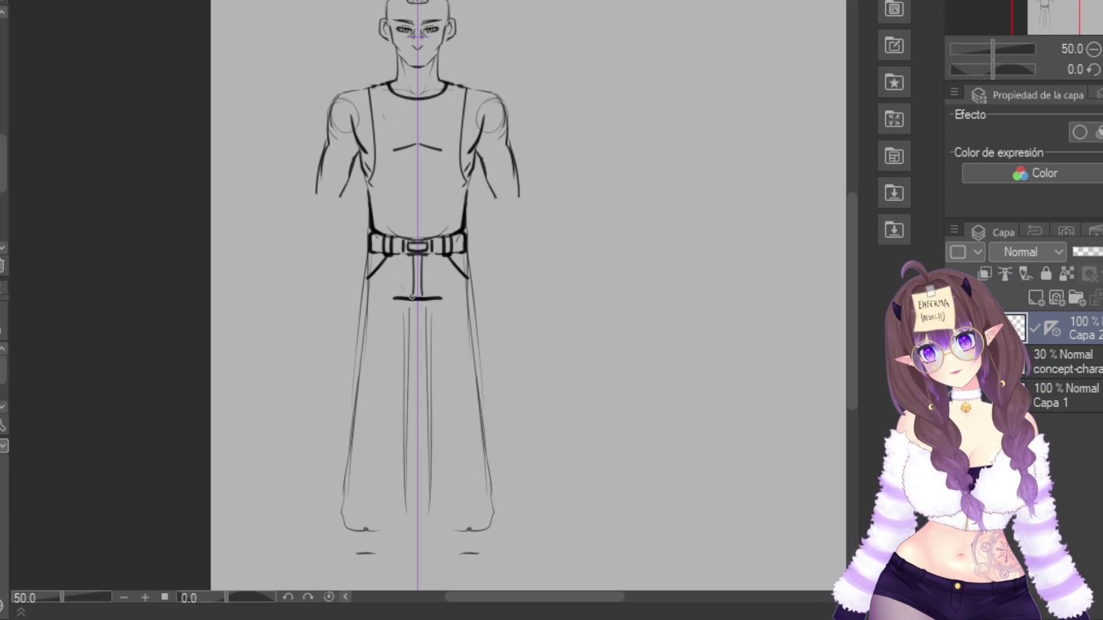
key(ctrl+z)
drag(411, 252, 412, 298)
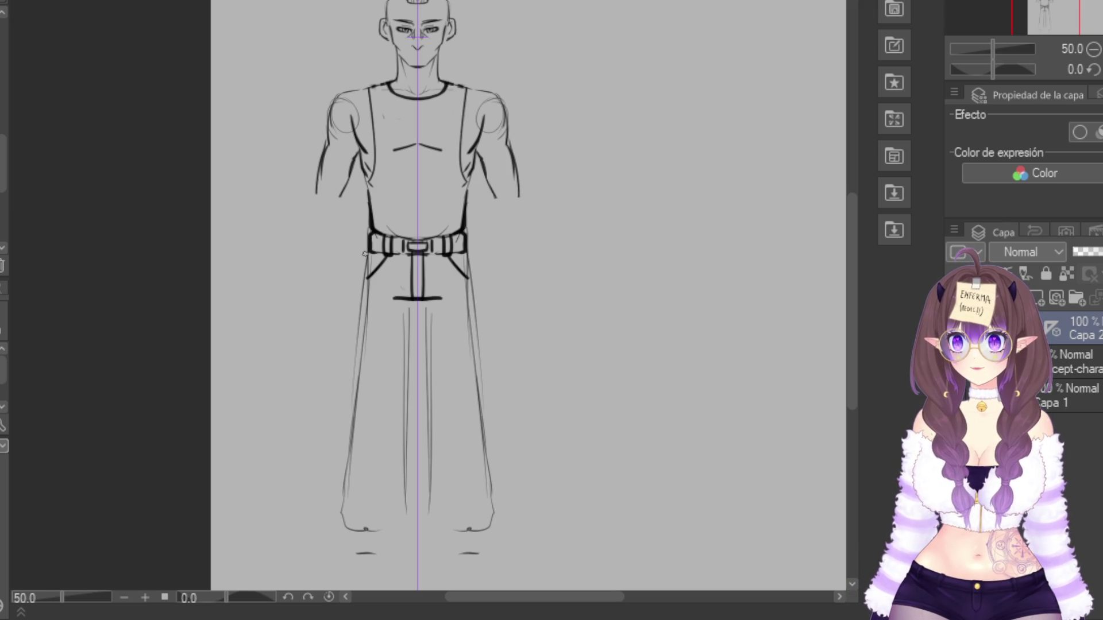
Outline both pant legs with thick strokes and erase them on the lower legs
drag(365, 253, 345, 509)
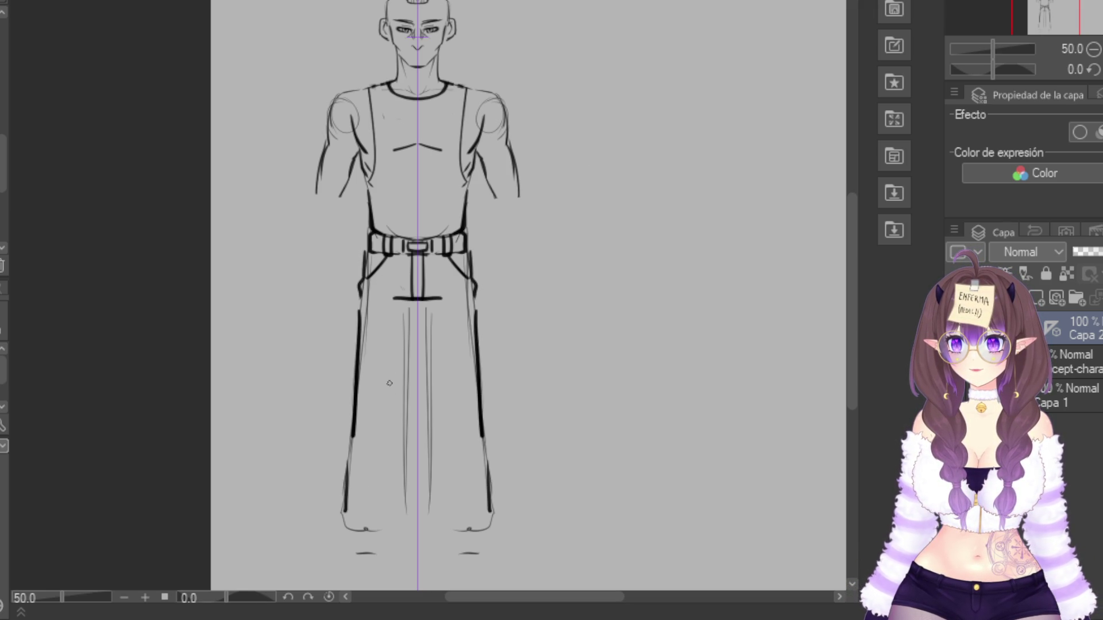
drag(351, 454, 344, 524)
drag(486, 451, 490, 535)
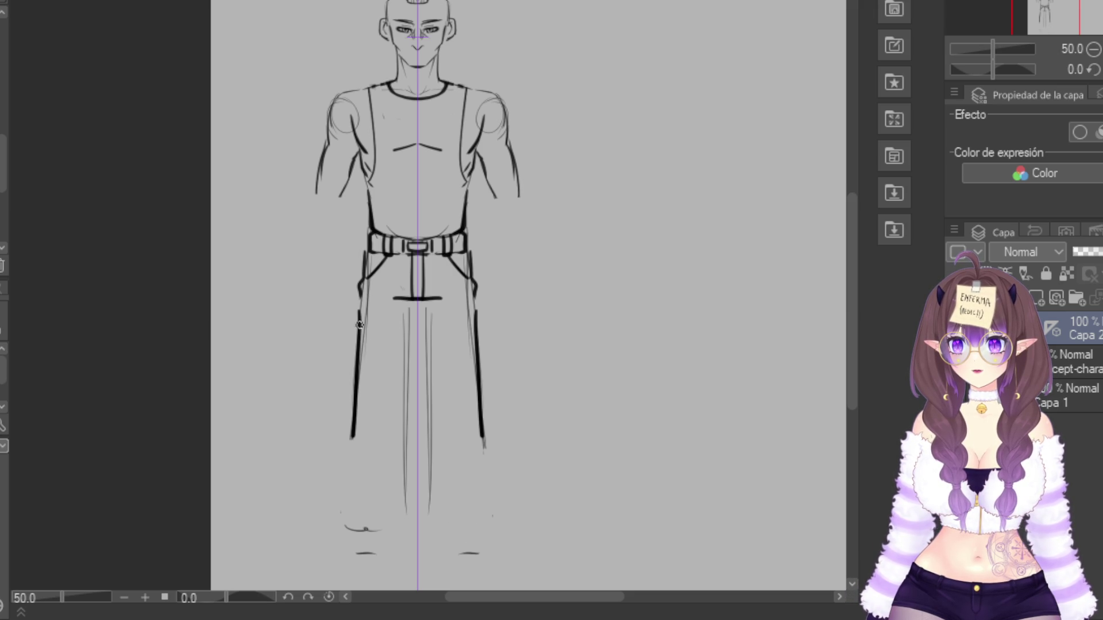
Sketch mirrored knee patches, hip pocket curves and calf curves, undoing the leg-hem strokes
mouse_move(359, 319)
mouse_down()
mouse_move(389, 315)
mouse_move(368, 381)
mouse_move(388, 377)
mouse_move(409, 431)
mouse_up()
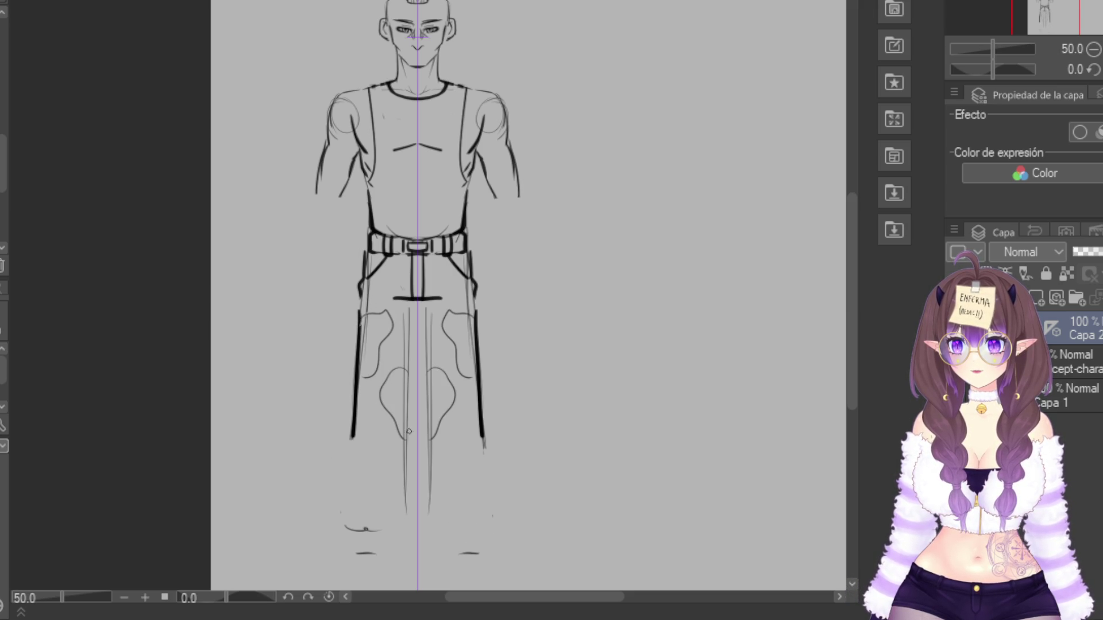
drag(382, 285, 396, 254)
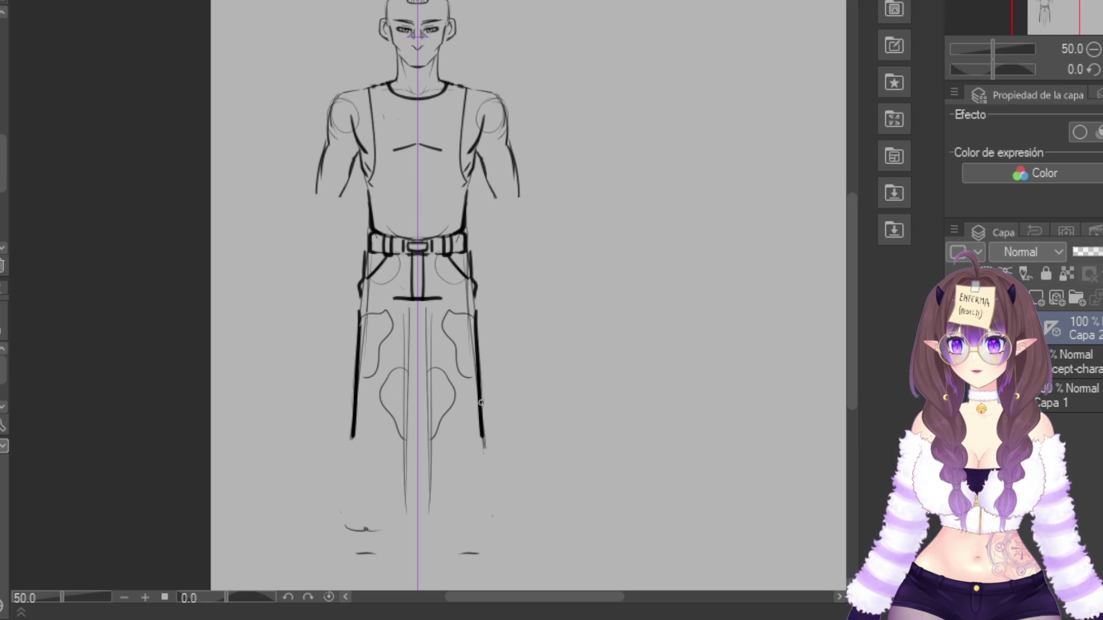
drag(436, 328, 443, 348)
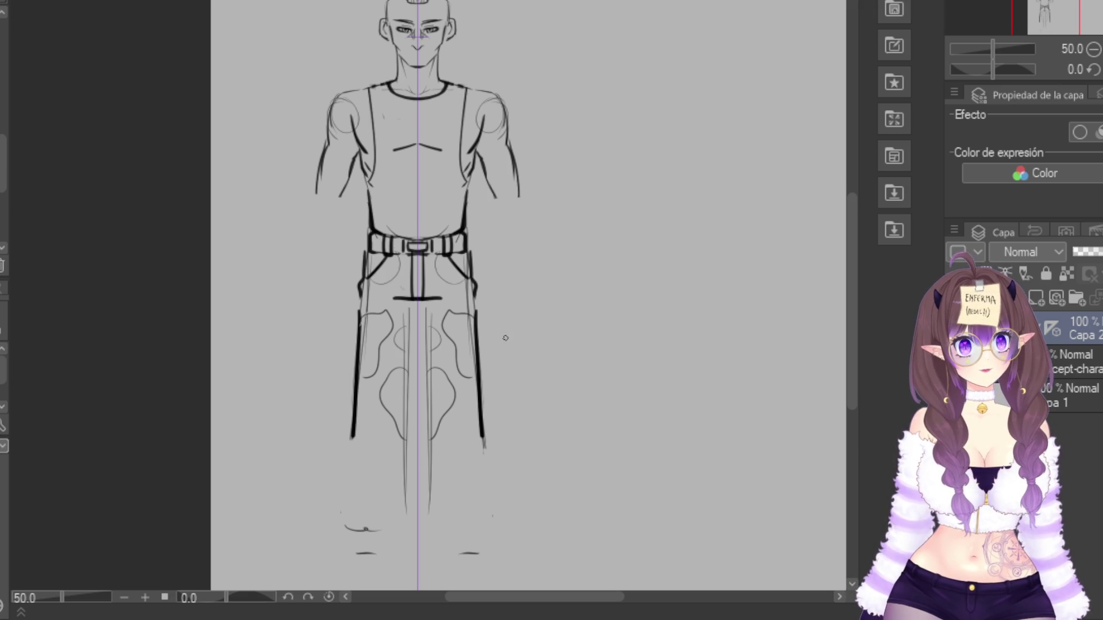
mouse_move(485, 435)
mouse_down()
mouse_move(466, 438)
mouse_move(477, 480)
mouse_up()
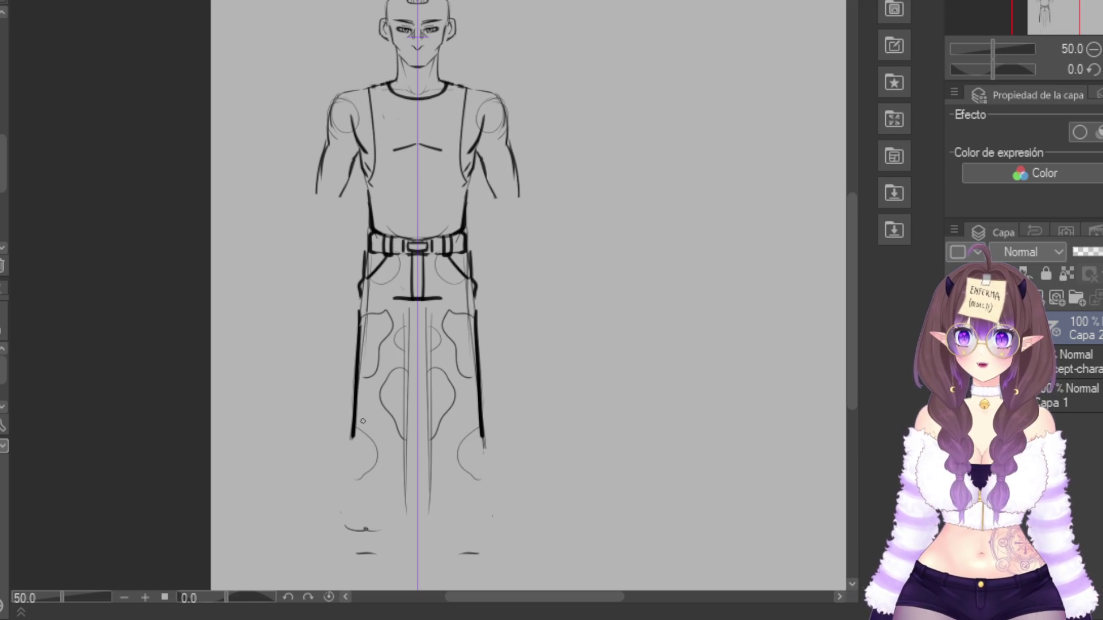
drag(352, 431, 367, 459)
mouse_move(405, 389)
mouse_down()
mouse_move(407, 458)
mouse_move(394, 466)
mouse_move(403, 459)
mouse_up()
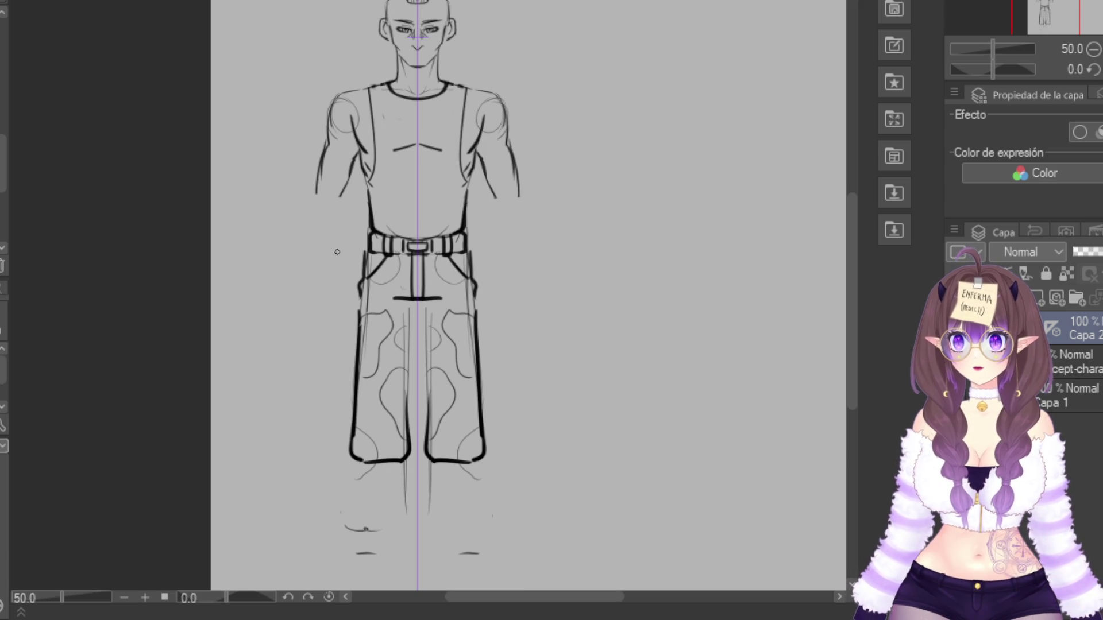
key(ctrl+z)
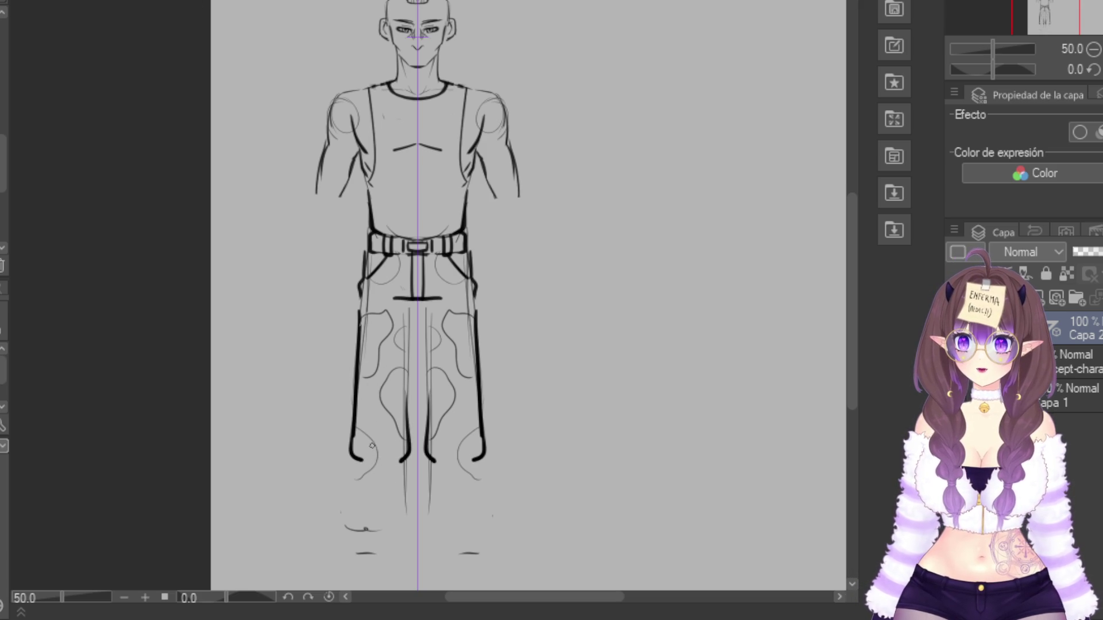
key(ctrl+z)
key(ctrl+z)
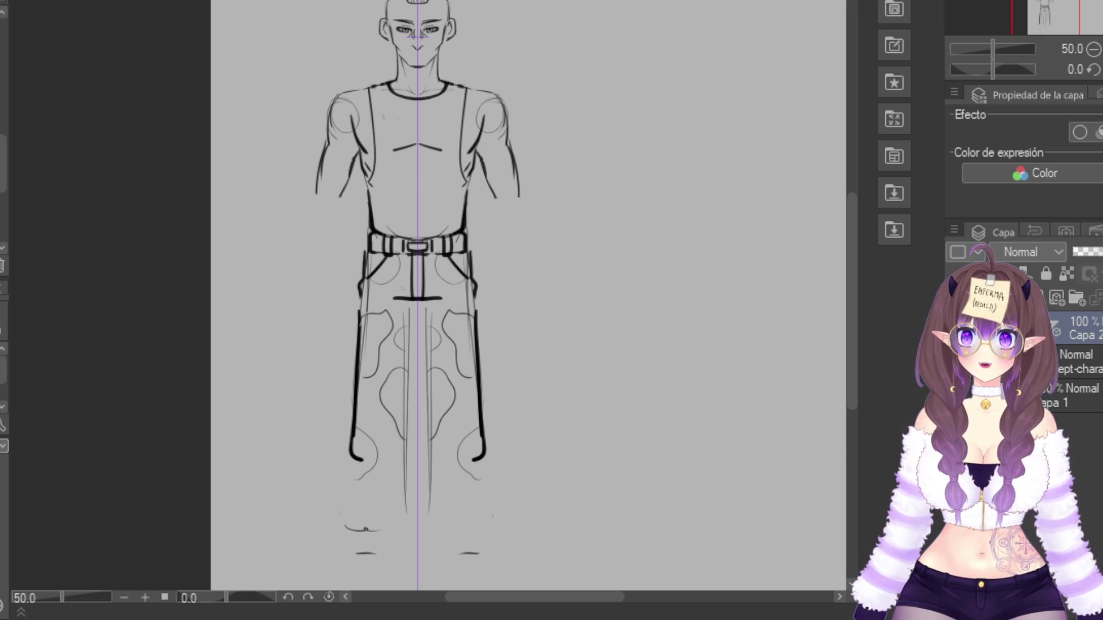
Redraw the pant-leg outlines to the ankles, then erase the boot line and lower legs below the knees
drag(357, 313, 373, 421)
mouse_move(405, 307)
mouse_down()
mouse_move(401, 412)
mouse_move(371, 423)
mouse_move(376, 437)
mouse_up()
mouse_move(406, 311)
mouse_down()
mouse_move(407, 446)
mouse_move(357, 443)
mouse_move(401, 454)
mouse_move(359, 455)
mouse_move(395, 457)
mouse_move(356, 495)
mouse_up()
mouse_move(357, 454)
mouse_down()
mouse_move(359, 508)
mouse_move(340, 547)
mouse_move(379, 551)
mouse_up()
mouse_move(402, 454)
mouse_down()
mouse_move(403, 545)
mouse_move(353, 545)
mouse_up()
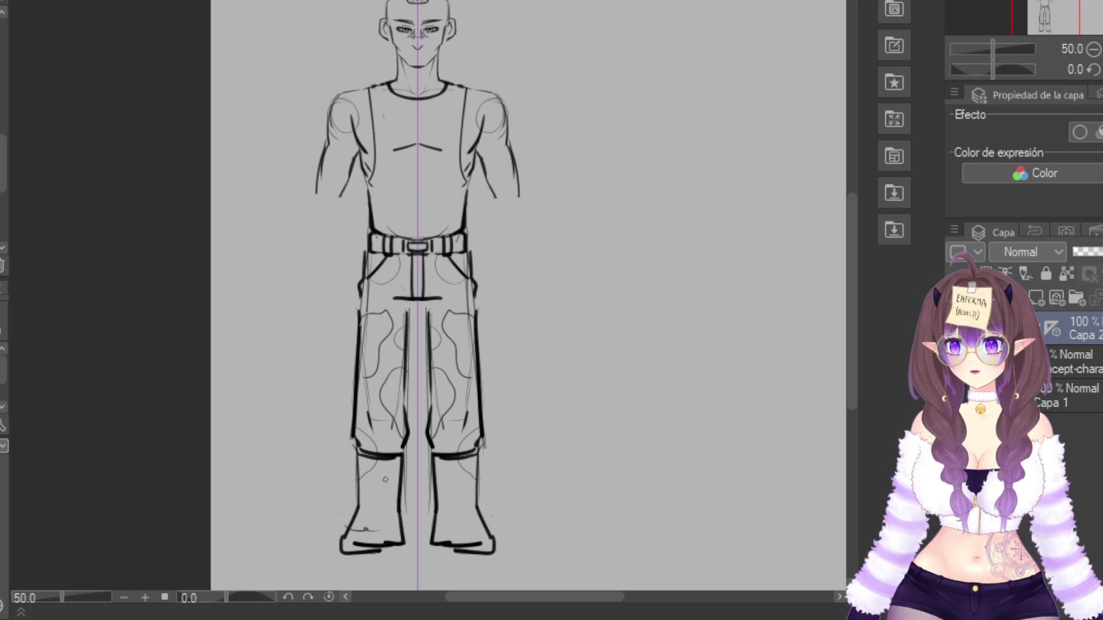
scroll(418, 285, down, 2)
scroll(418, 284, up, 1)
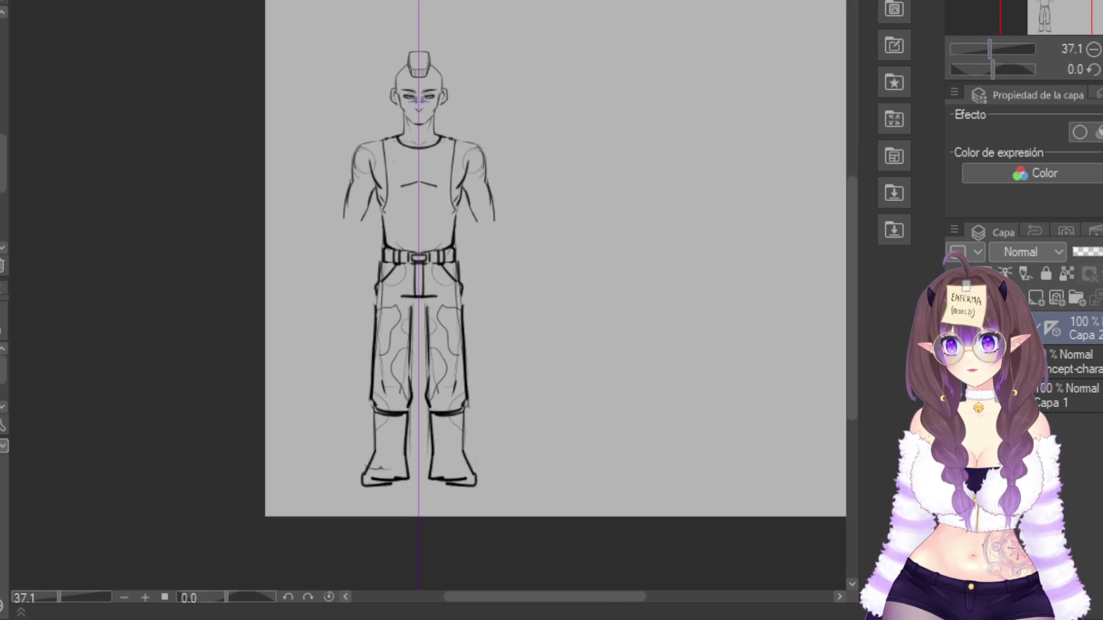
mouse_move(409, 477)
mouse_down()
mouse_move(355, 476)
mouse_move(495, 475)
mouse_move(342, 463)
mouse_move(472, 469)
mouse_move(379, 467)
mouse_up()
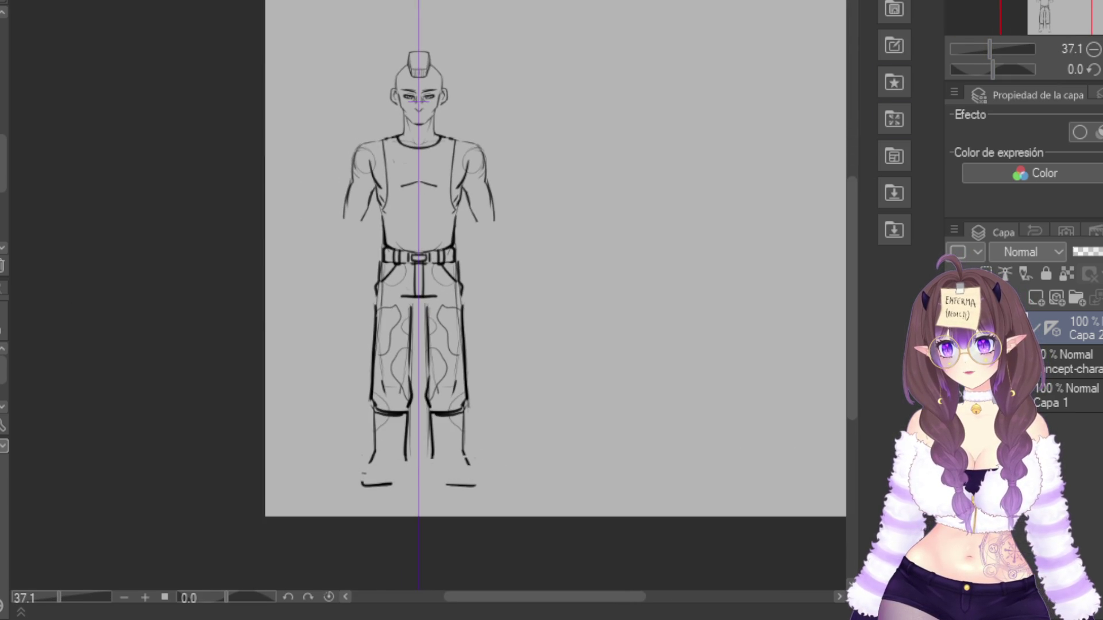
mouse_move(363, 405)
mouse_down()
mouse_move(485, 423)
mouse_move(470, 443)
mouse_move(517, 461)
mouse_up()
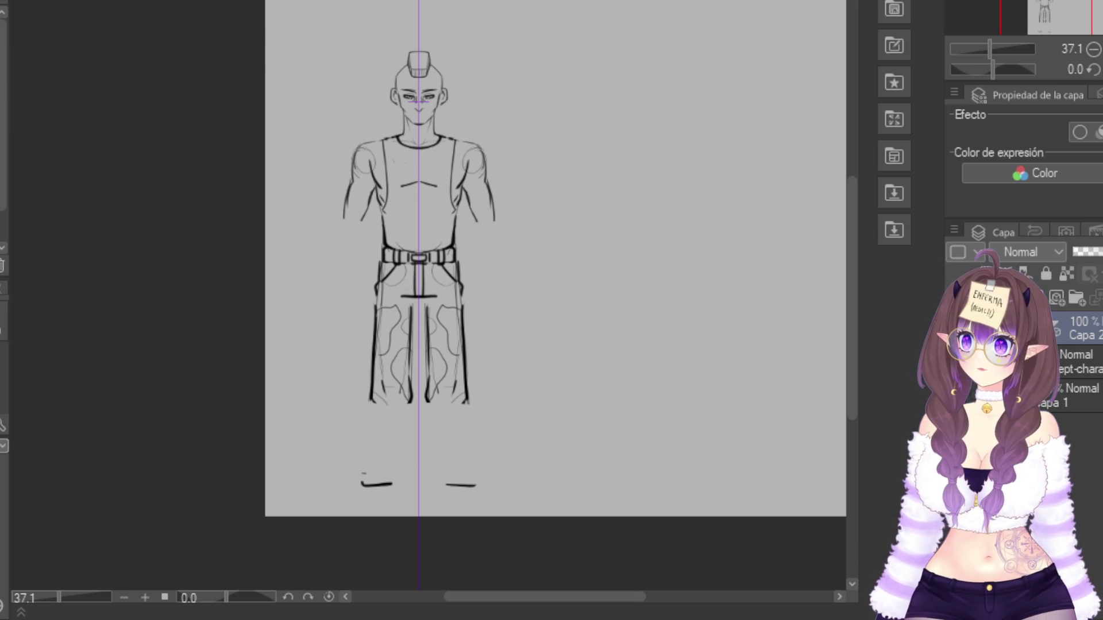
Lasso the whole figure sketch and move it upward with Scale/Rotate over the reference
mouse_move(446, 21)
mouse_down()
mouse_move(486, 35)
mouse_move(550, 242)
mouse_move(454, 444)
mouse_up()
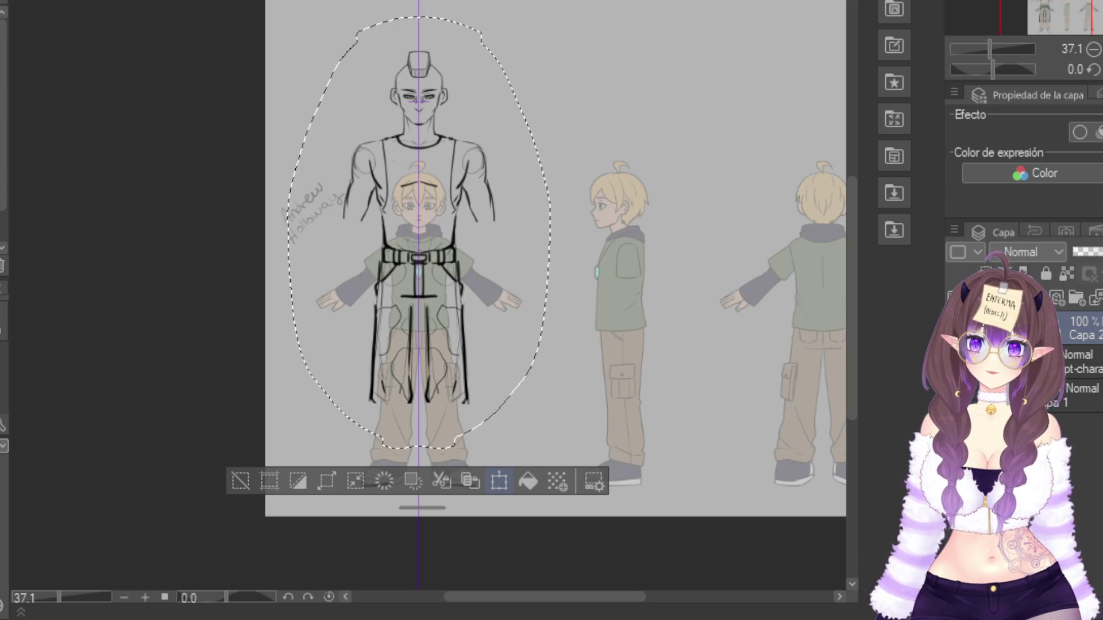
click(500, 481)
drag(419, 322, 418, 294)
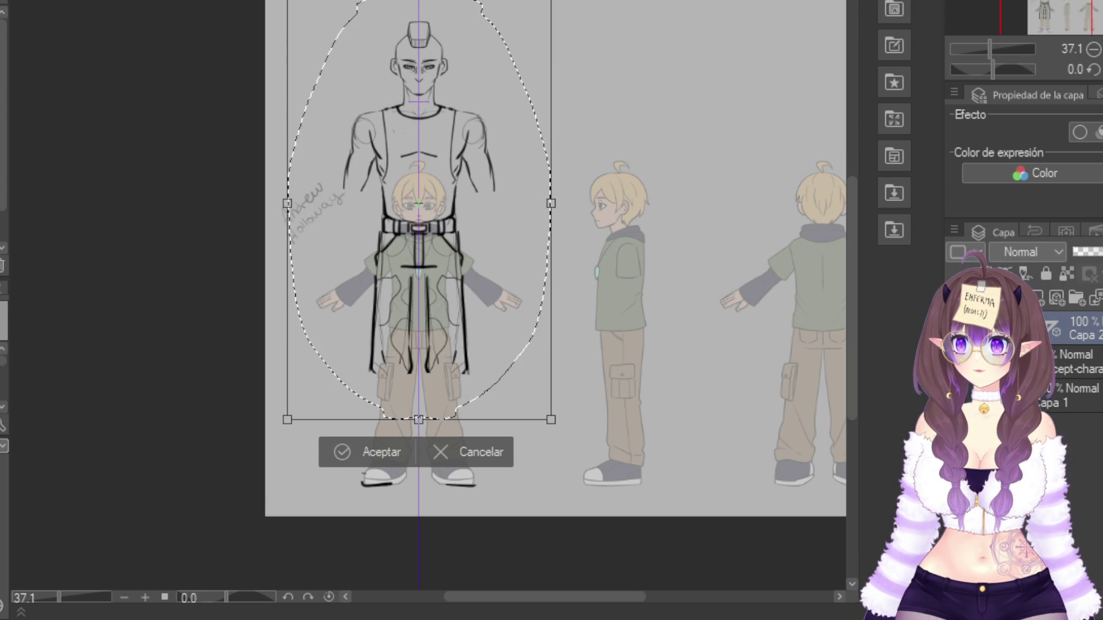
click(343, 453)
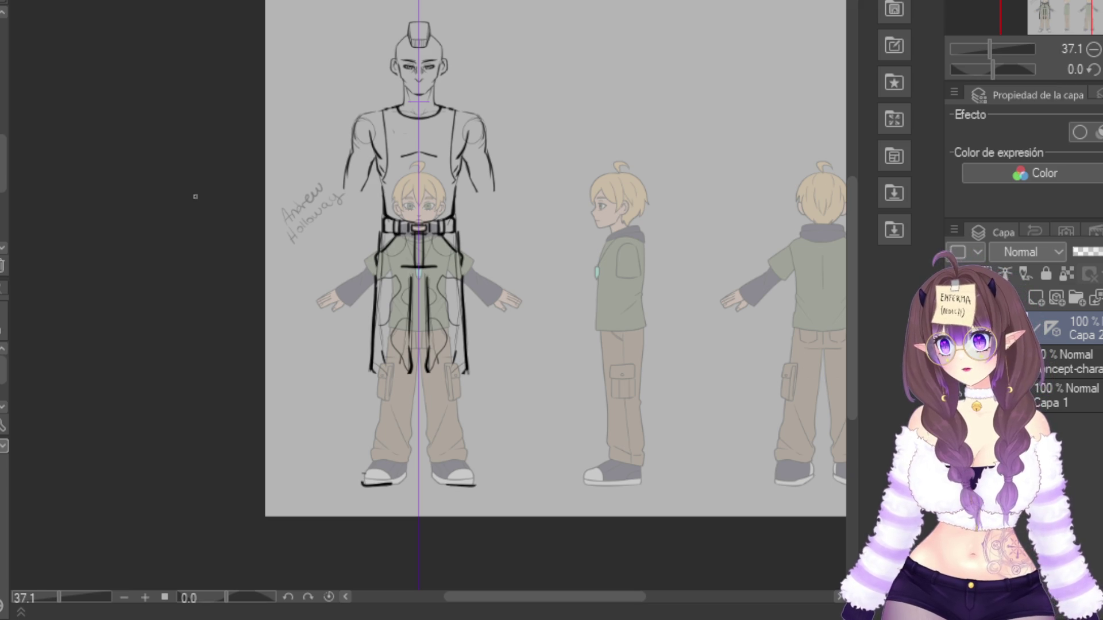
Extend the coat and inner leg lines downward and thicken the mirrored pant-leg outlines
drag(369, 360, 374, 398)
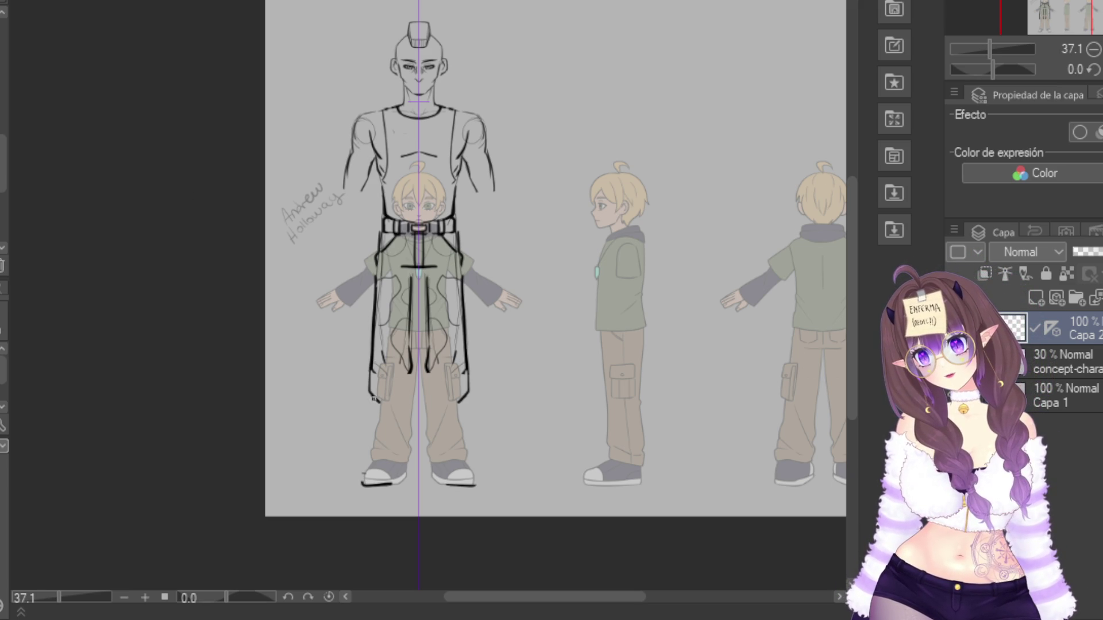
mouse_move(408, 353)
mouse_down()
mouse_move(402, 401)
mouse_move(386, 401)
mouse_up()
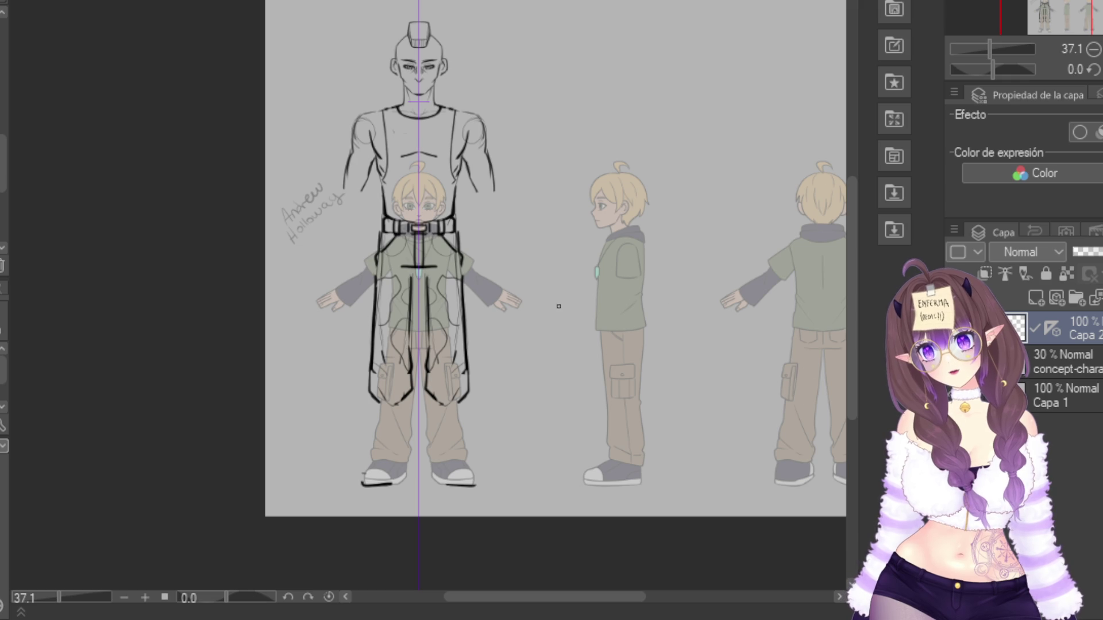
drag(368, 374, 370, 399)
drag(470, 367, 471, 395)
drag(365, 394, 379, 400)
mouse_move(459, 400)
mouse_down()
mouse_move(473, 394)
mouse_move(405, 400)
mouse_up()
drag(430, 387, 405, 402)
mouse_move(425, 375)
mouse_down()
mouse_move(426, 399)
mouse_move(410, 388)
mouse_up()
drag(425, 370, 425, 388)
drag(411, 359, 411, 365)
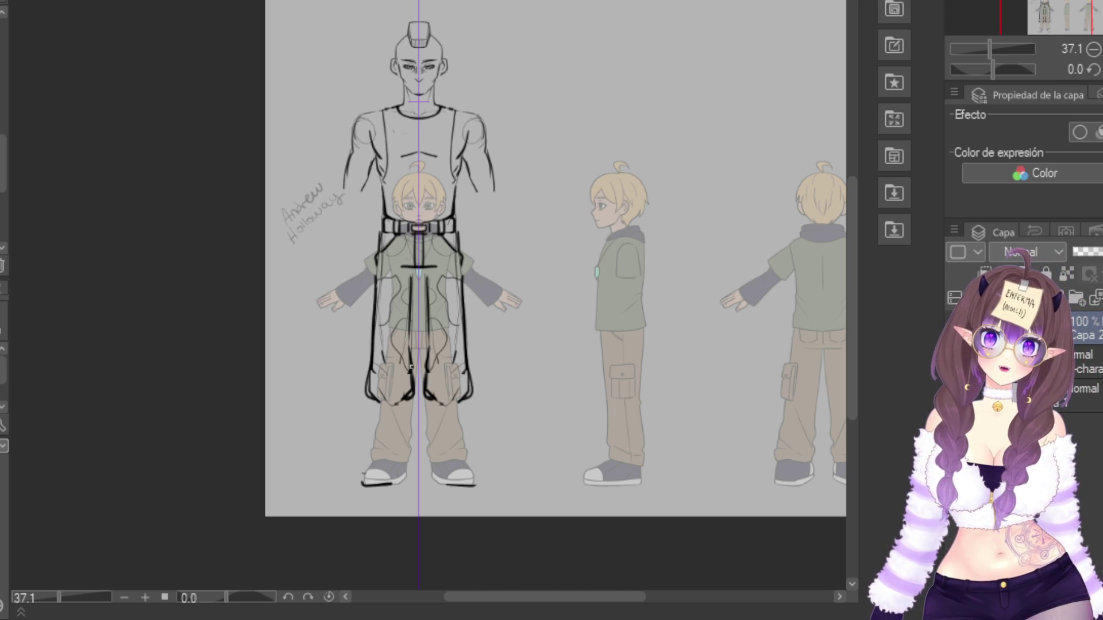
Extend the trousers down to the soles, add heel lines on both shoes, and cap both forearms
mouse_move(379, 403)
mouse_down()
mouse_move(381, 460)
mouse_move(358, 487)
mouse_up()
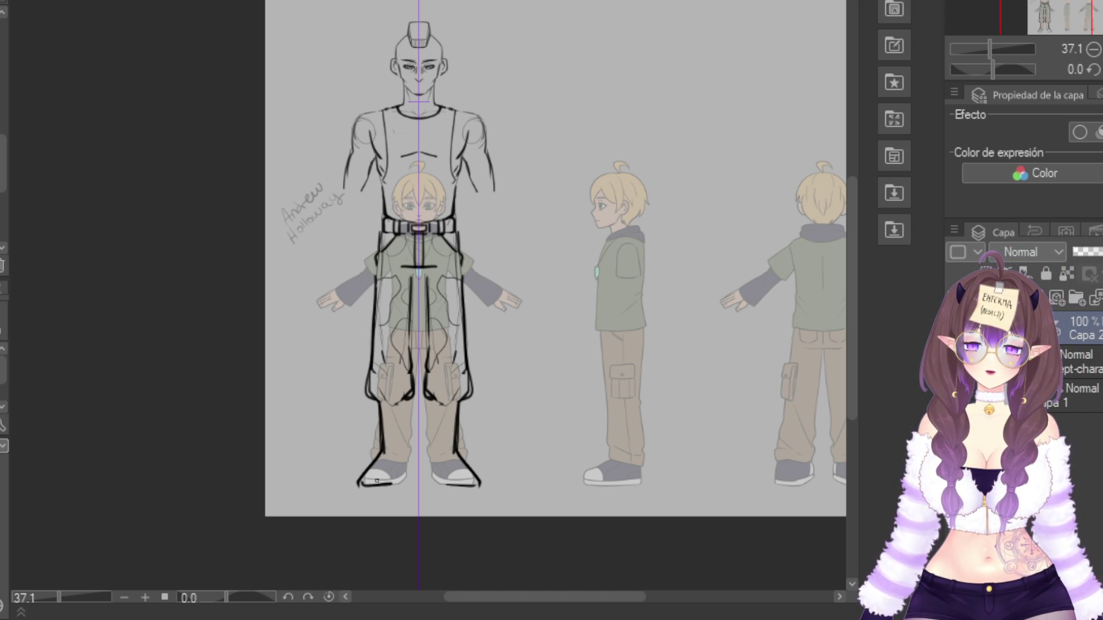
mouse_move(409, 401)
mouse_down()
mouse_move(404, 478)
mouse_move(360, 484)
mouse_move(398, 476)
mouse_move(364, 485)
mouse_move(472, 492)
mouse_up()
key(p)
mouse_move(363, 475)
mouse_down()
mouse_move(366, 485)
mouse_move(405, 486)
mouse_move(410, 472)
mouse_move(403, 490)
mouse_up()
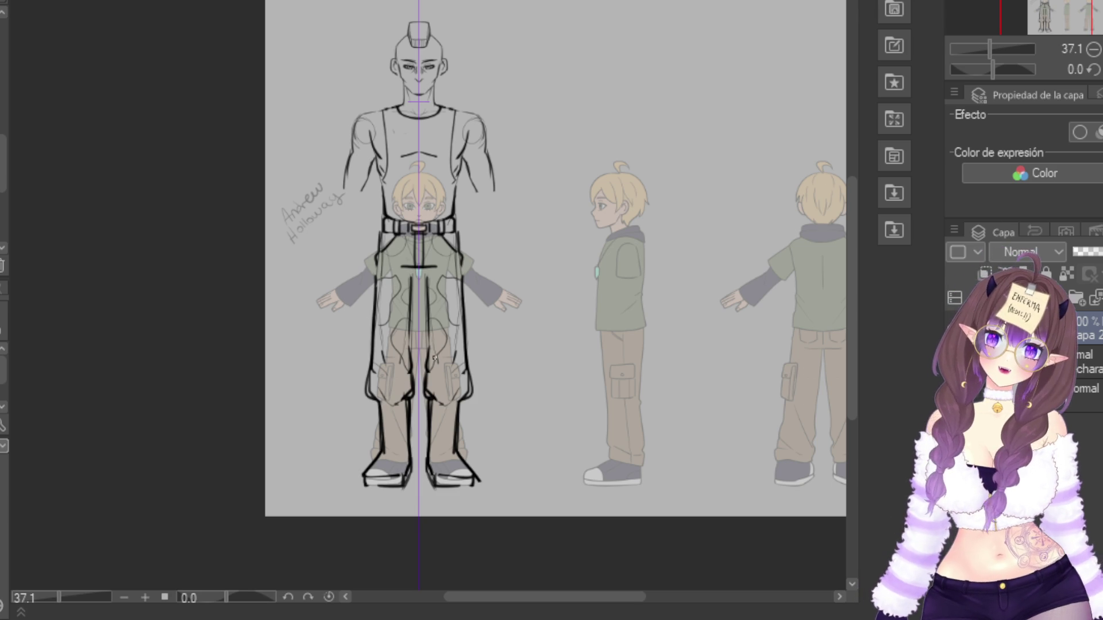
drag(345, 187, 359, 196)
drag(494, 189, 486, 197)
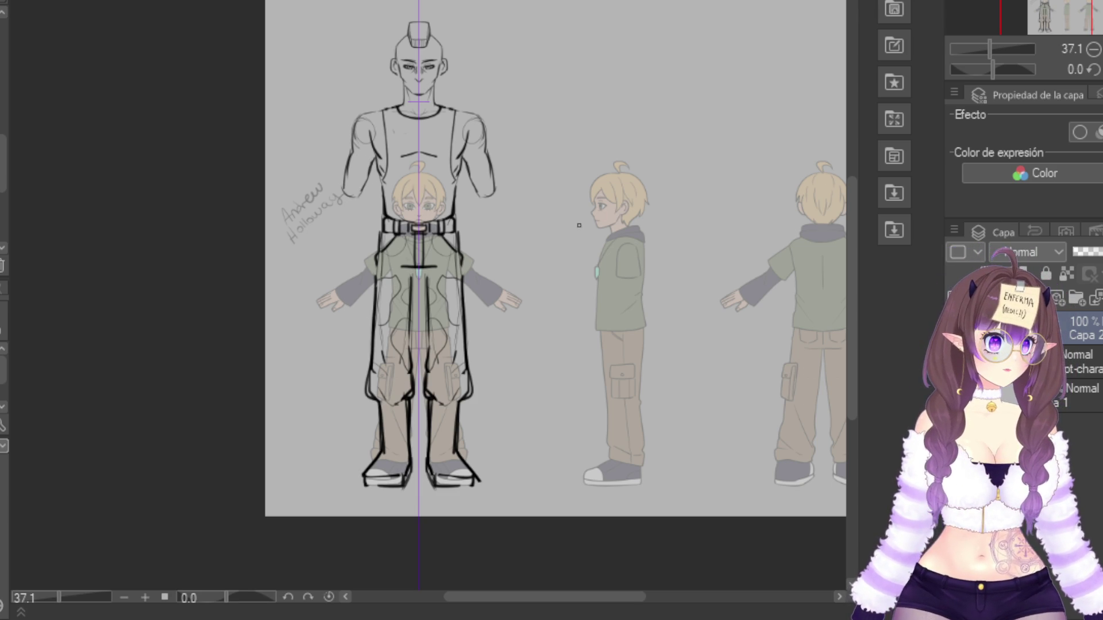
Extend both forearms downward with mirrored strokes and undo the closed wrist ends
mouse_move(476, 194)
mouse_down()
mouse_move(492, 233)
mouse_move(510, 205)
mouse_move(512, 249)
mouse_move(487, 263)
mouse_up()
drag(497, 195, 516, 266)
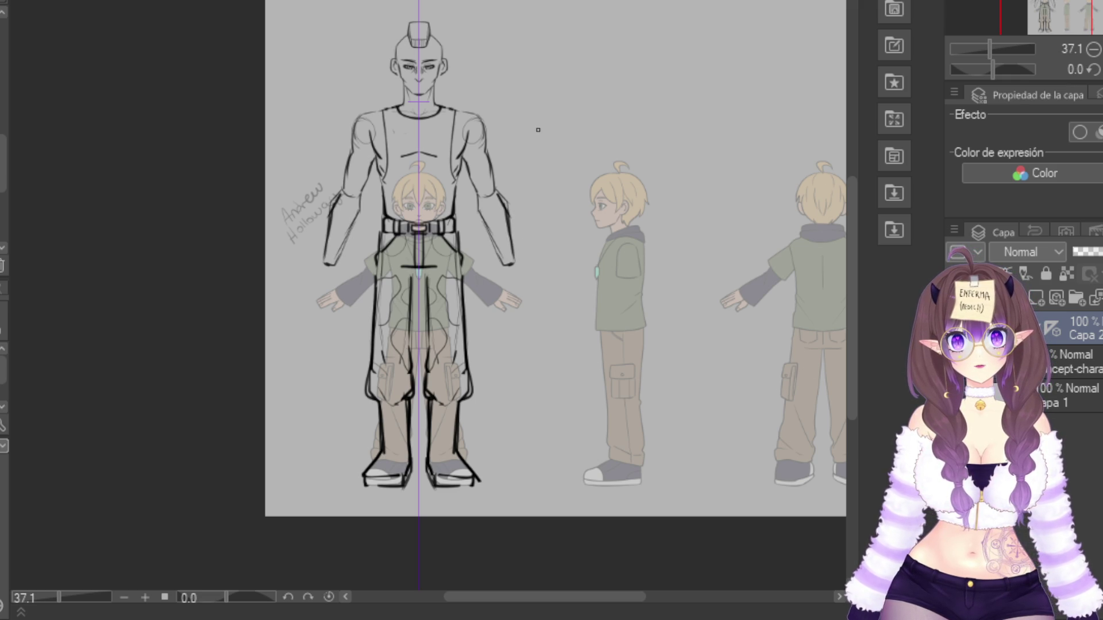
key(ctrl+z)
key(ctrl+z)
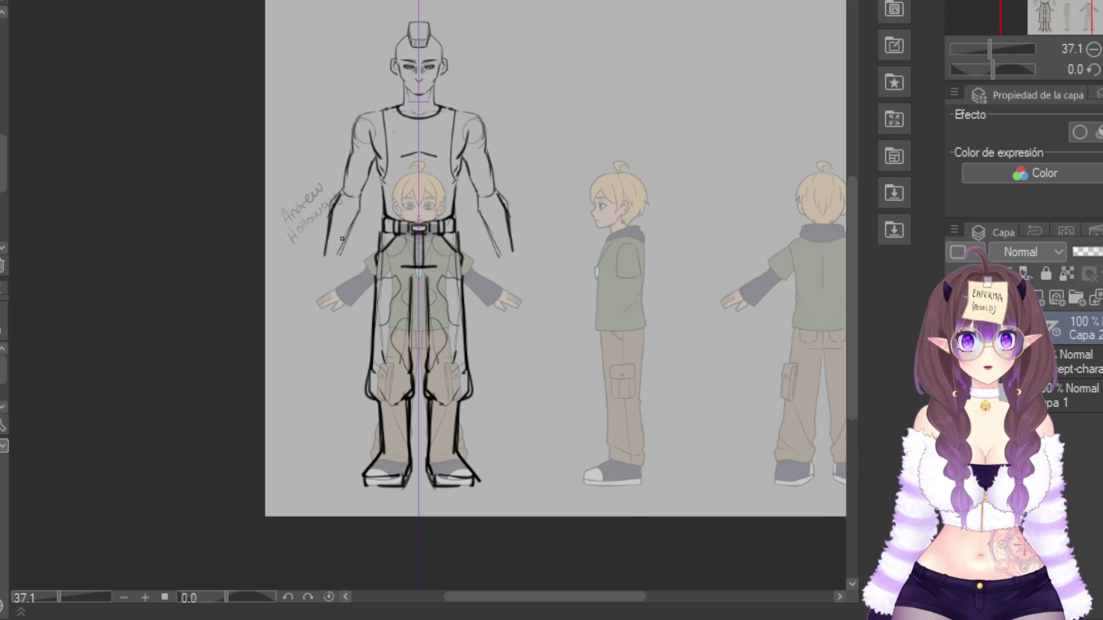
Close the forearms and draw cuffs with blocky mirrored hand outlines
drag(323, 254, 339, 255)
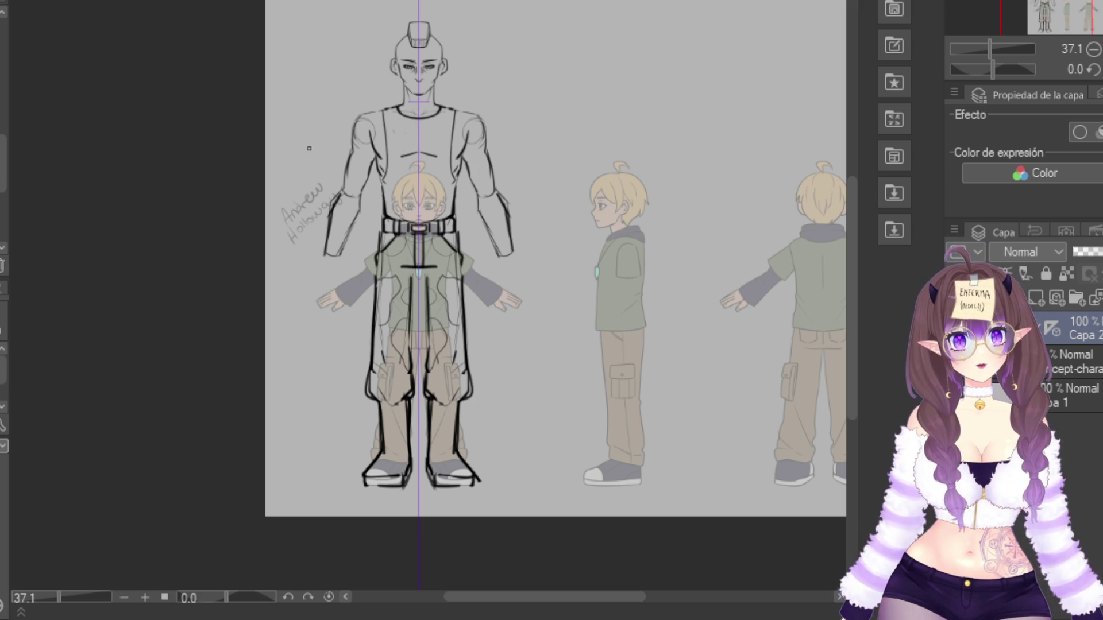
mouse_move(324, 251)
mouse_down()
mouse_move(316, 273)
mouse_move(349, 271)
mouse_move(345, 290)
mouse_move(336, 274)
mouse_move(314, 293)
mouse_move(322, 268)
mouse_move(308, 285)
mouse_up()
drag(309, 281, 318, 290)
mouse_move(324, 245)
mouse_down()
mouse_move(307, 287)
mouse_move(348, 279)
mouse_move(343, 251)
mouse_up()
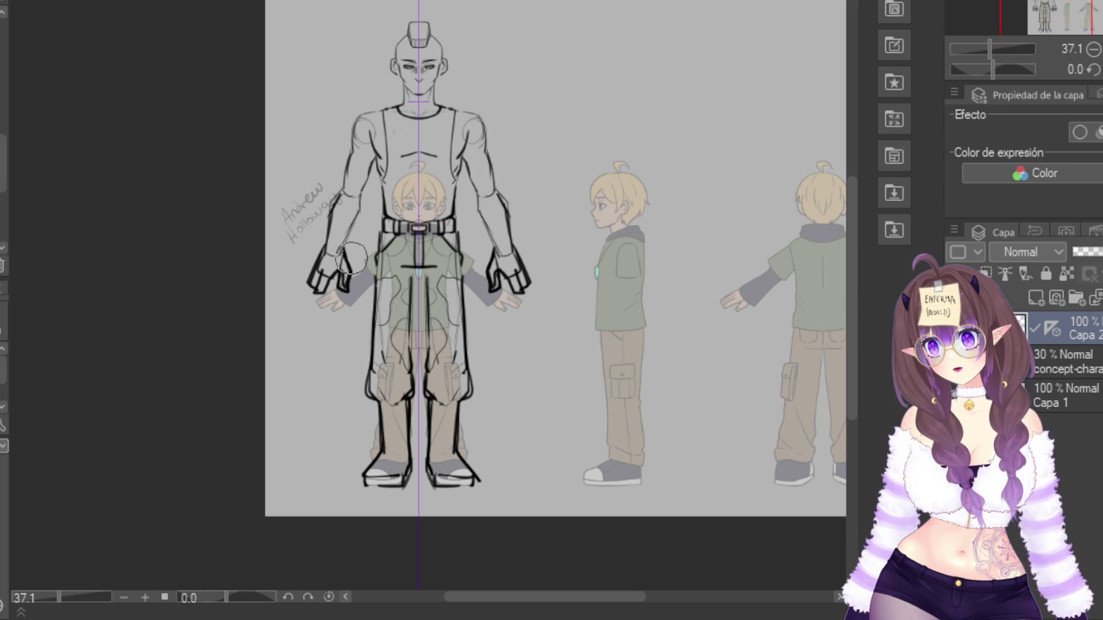
mouse_move(354, 246)
mouse_down()
mouse_move(348, 285)
mouse_move(338, 266)
mouse_move(327, 284)
mouse_up()
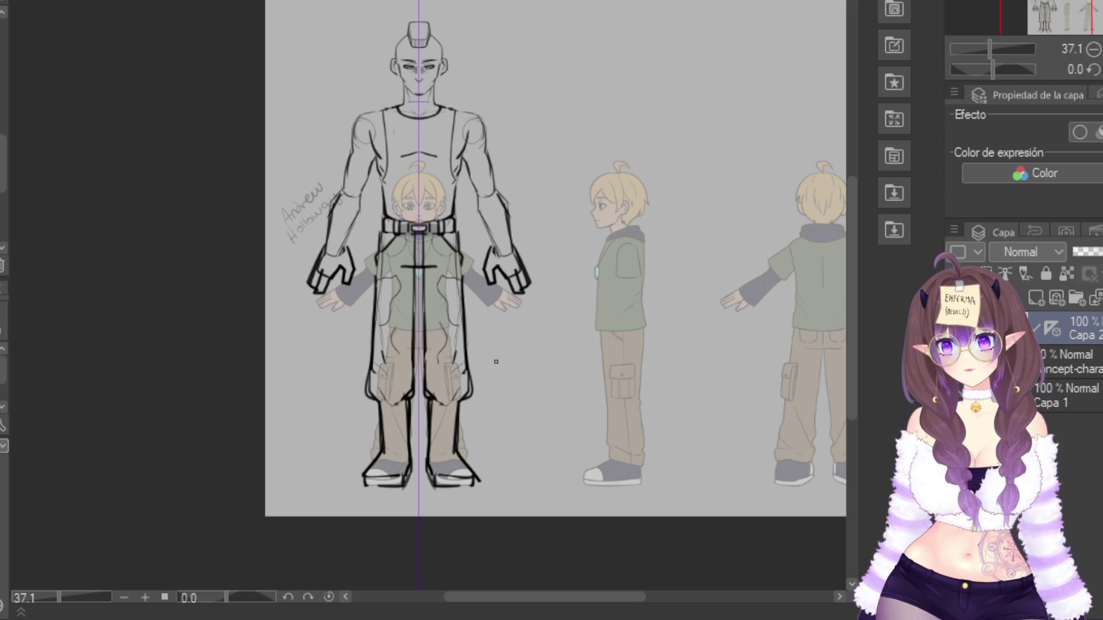
Draw a vertical line down each boot with zigzag criss-cross laces
drag(438, 407, 439, 458)
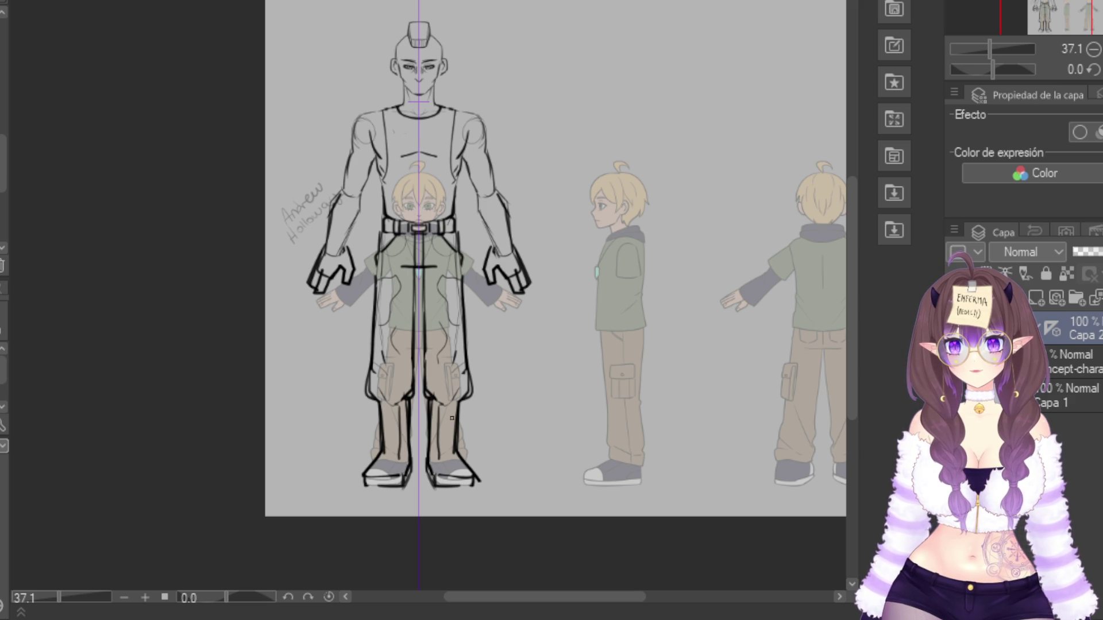
mouse_move(439, 409)
mouse_down()
mouse_move(457, 418)
mouse_move(439, 427)
mouse_move(455, 426)
mouse_up()
mouse_move(458, 428)
mouse_down()
mouse_move(435, 451)
mouse_move(446, 443)
mouse_up()
mouse_move(444, 441)
mouse_down()
mouse_move(466, 469)
mouse_move(438, 468)
mouse_up()
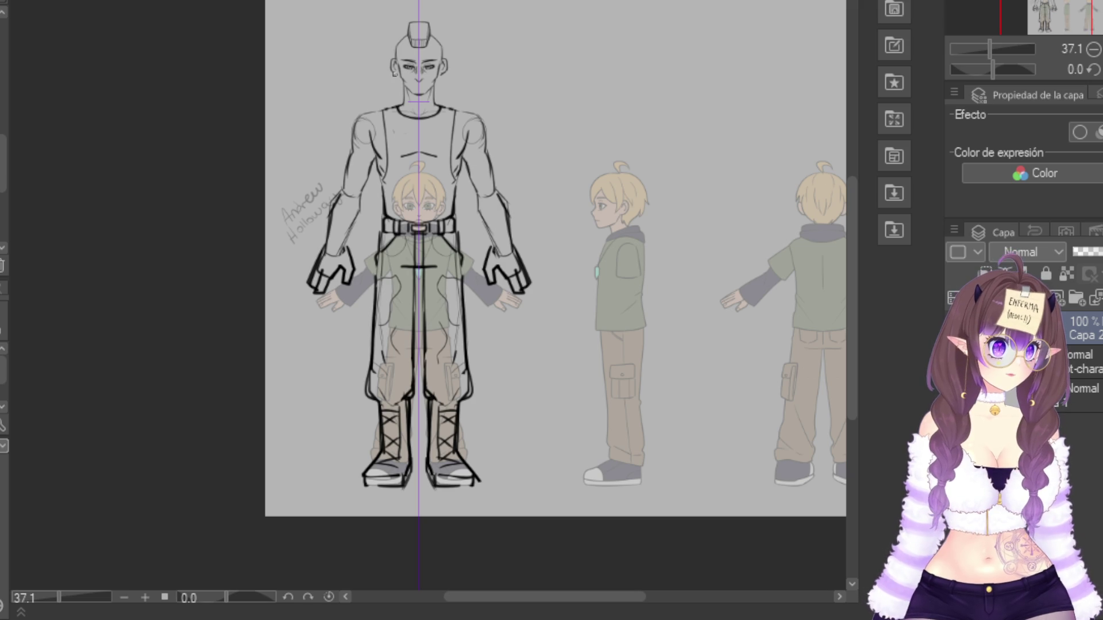
scroll(391, 48, up, 2)
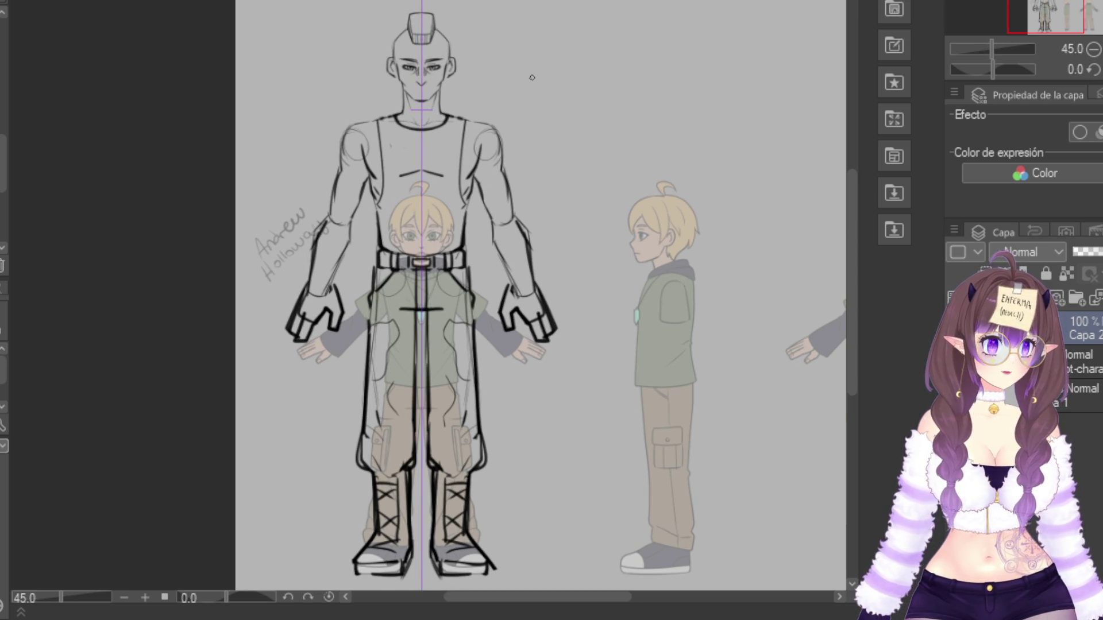
Reframe the figure and add small mirrored marks at both elbows
mouse_move(532, 77)
mouse_down()
mouse_move(508, 129)
mouse_move(509, 111)
mouse_up()
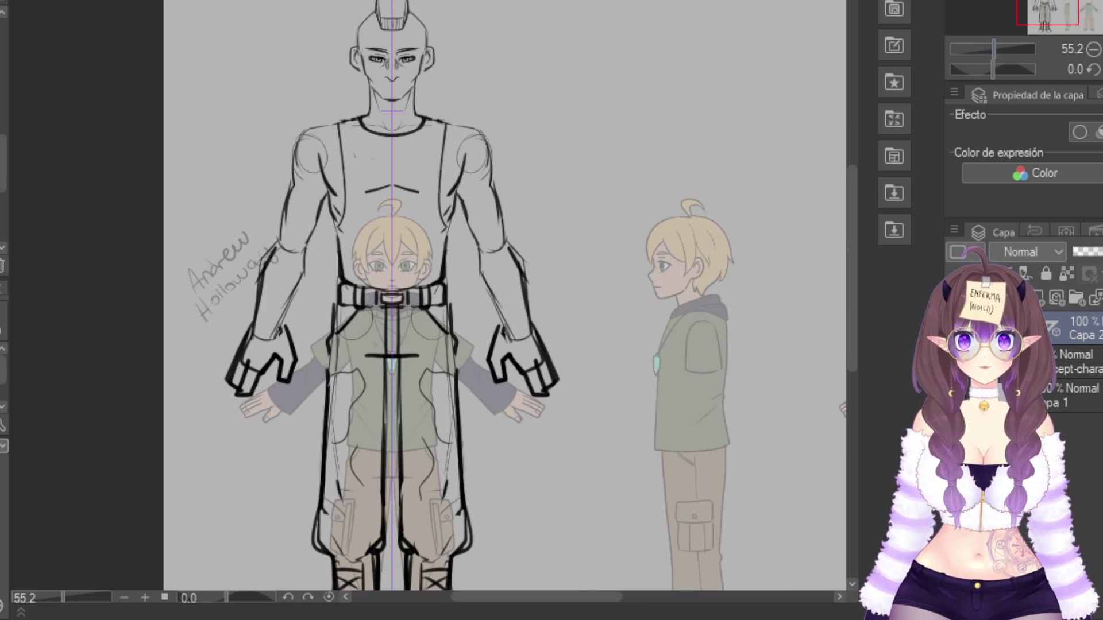
scroll(431, 270, down, 3)
scroll(430, 270, up, 3)
mouse_move(763, 294)
mouse_down()
mouse_move(763, 225)
mouse_move(700, 262)
mouse_up()
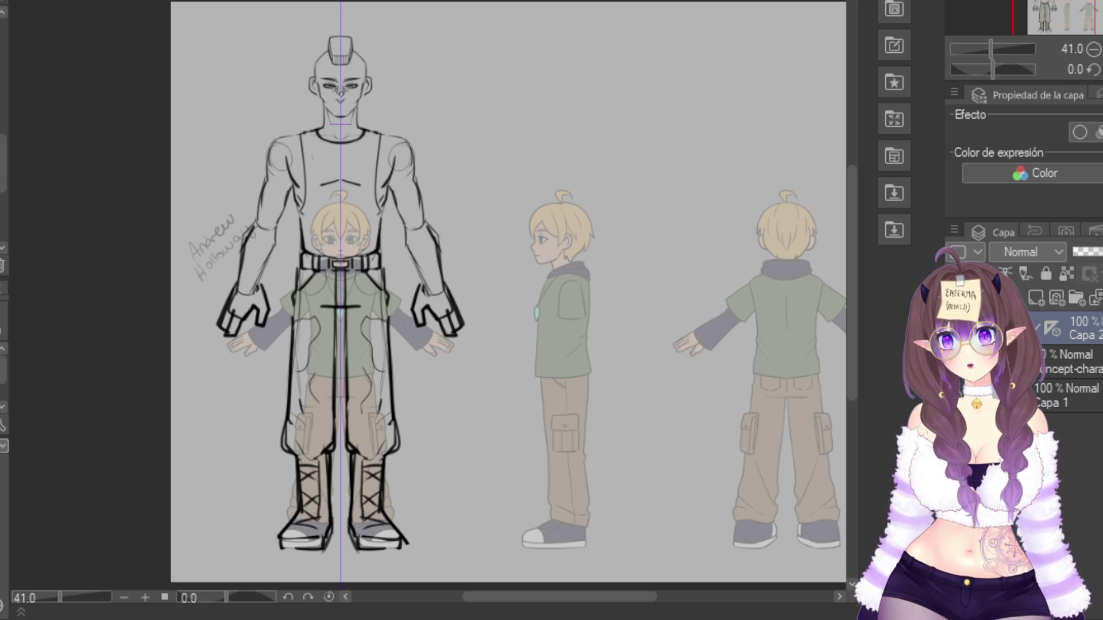
scroll(340, 92, up, 2)
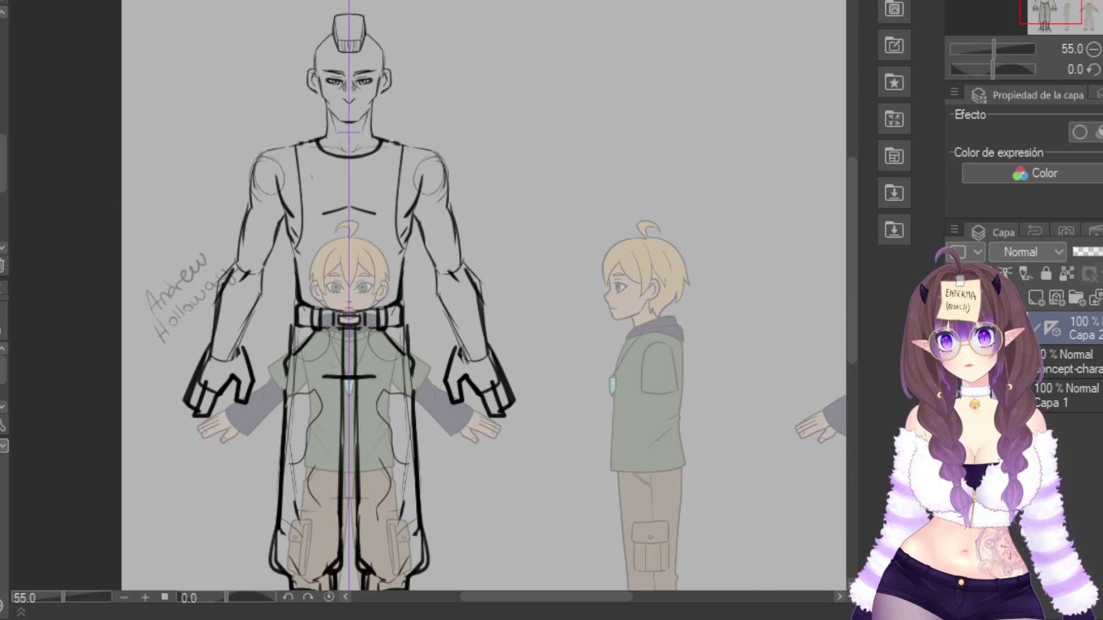
drag(450, 263, 453, 278)
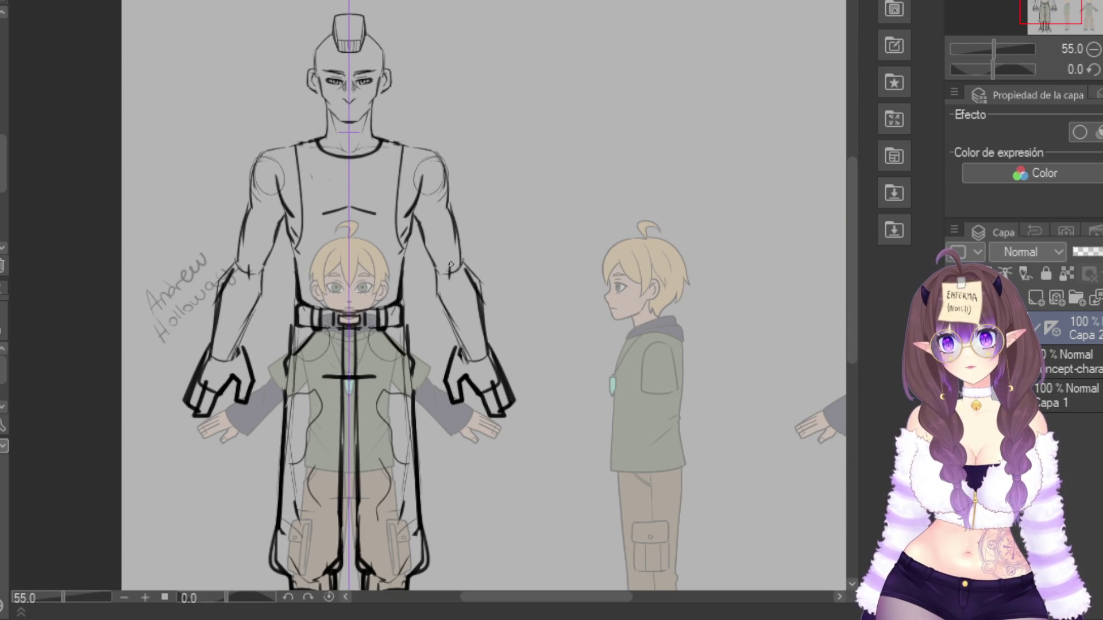
drag(853, 230, 853, 181)
Zoom in and draw a straight mouth line below the nose
scroll(429, 282, up, 5)
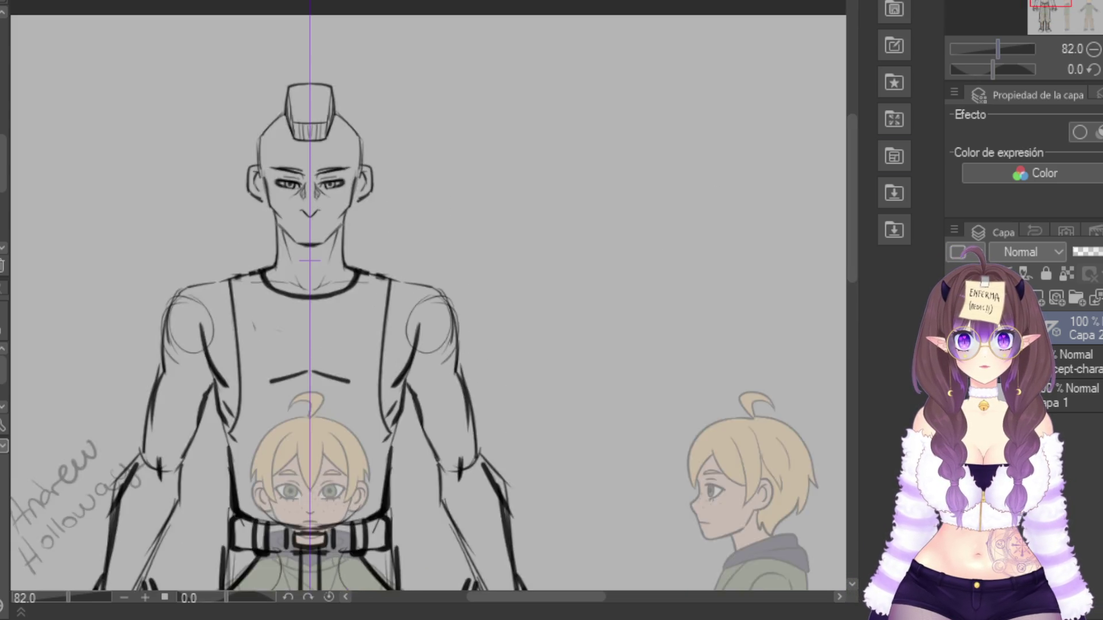
mouse_move(233, 185)
mouse_down()
mouse_move(263, 185)
mouse_move(233, 196)
mouse_up()
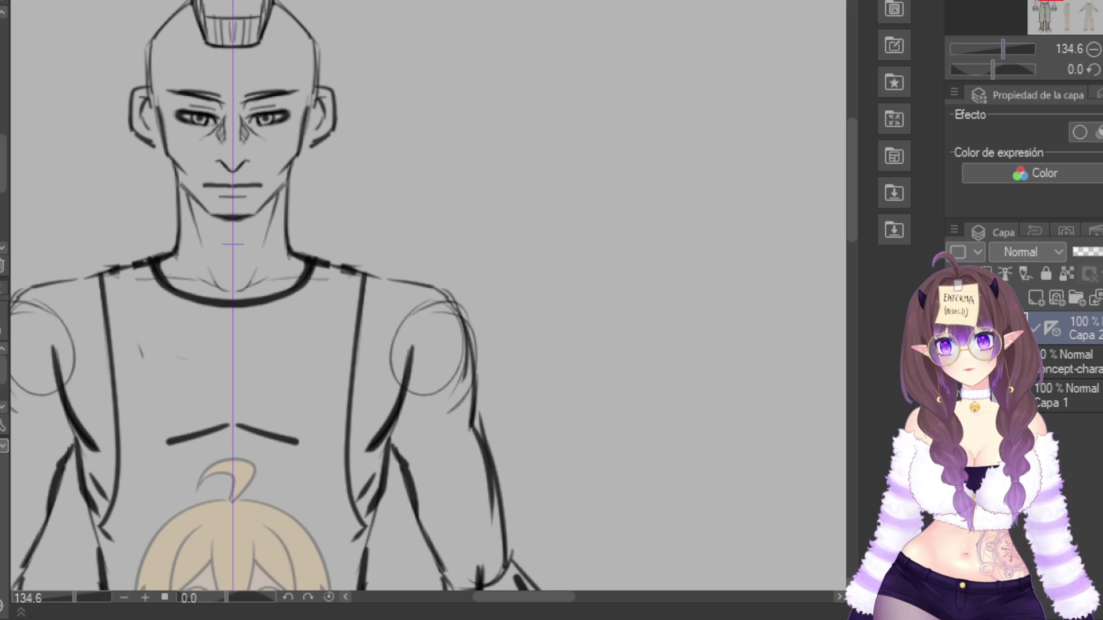
scroll(707, 109, down, 5)
scroll(402, 259, up, 1)
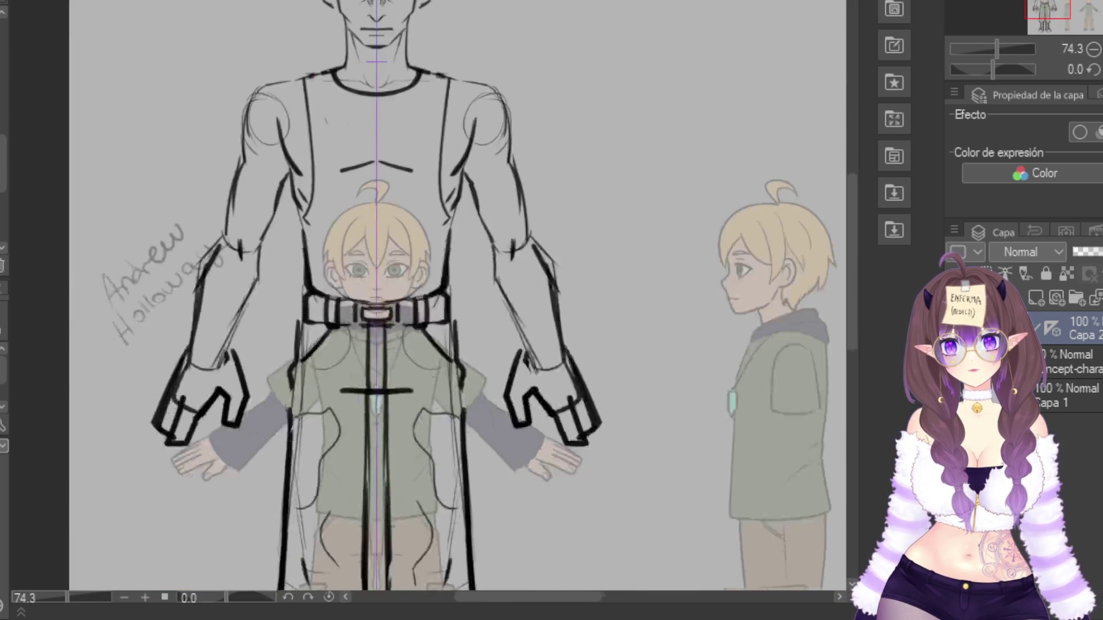
scroll(402, 259, up, 2)
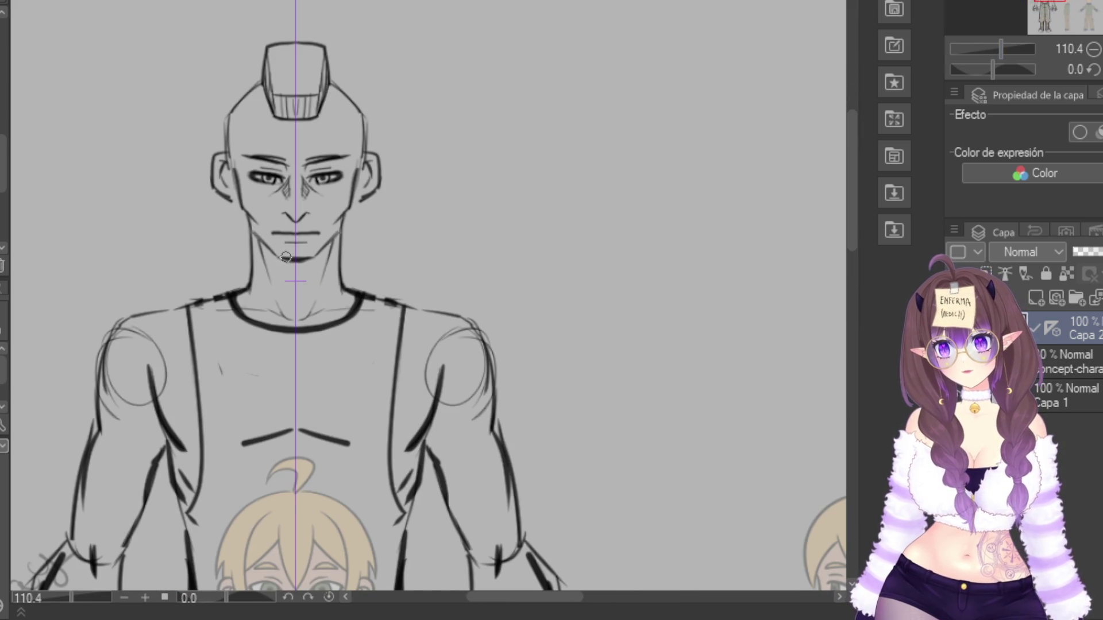
Sketch a small V-shaped goatee on the chin and hatch it
mouse_move(284, 260)
mouse_down()
mouse_move(294, 273)
mouse_move(308, 258)
mouse_up()
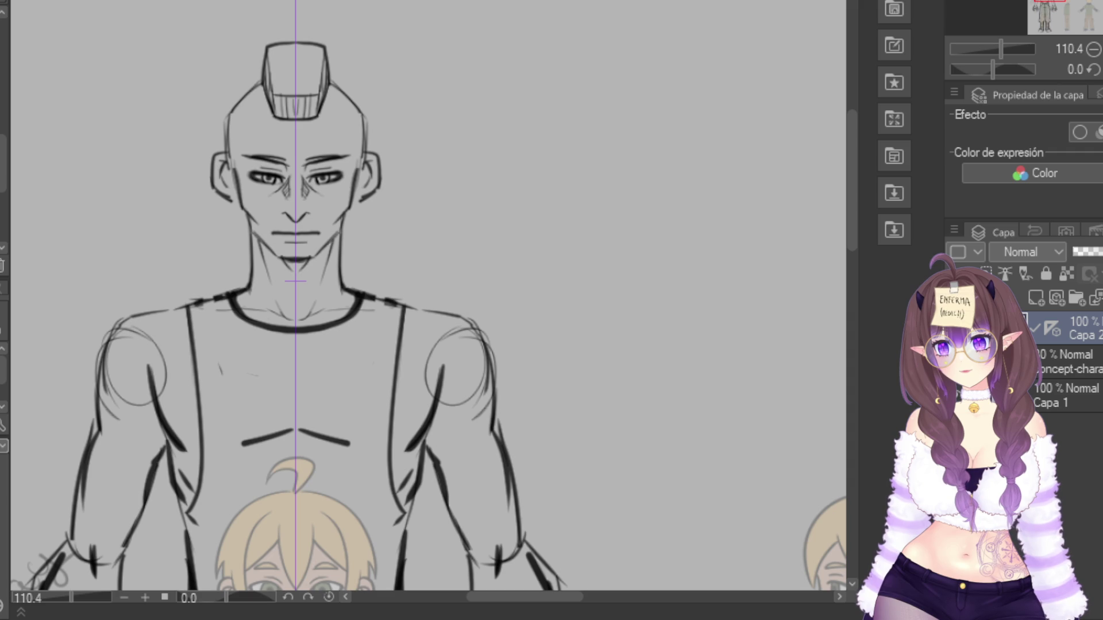
drag(301, 250, 310, 258)
mouse_move(287, 251)
mouse_down()
mouse_move(279, 262)
mouse_move(302, 259)
mouse_move(278, 262)
mouse_up()
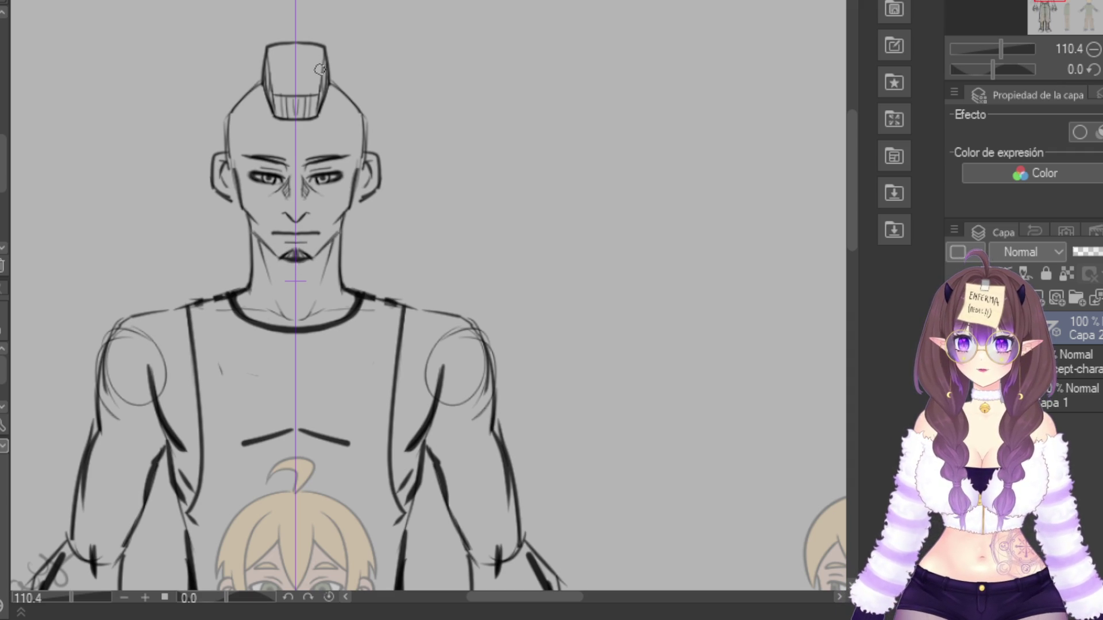
Outline, hatch and darken the mohawk's base, sides and top
mouse_move(271, 120)
mouse_down()
mouse_move(316, 122)
mouse_move(310, 96)
mouse_move(329, 45)
mouse_up()
drag(322, 100, 331, 46)
mouse_move(269, 92)
mouse_down()
mouse_move(265, 47)
mouse_move(298, 58)
mouse_move(304, 78)
mouse_move(285, 75)
mouse_move(302, 84)
mouse_move(296, 49)
mouse_move(284, 86)
mouse_move(322, 61)
mouse_move(313, 48)
mouse_up()
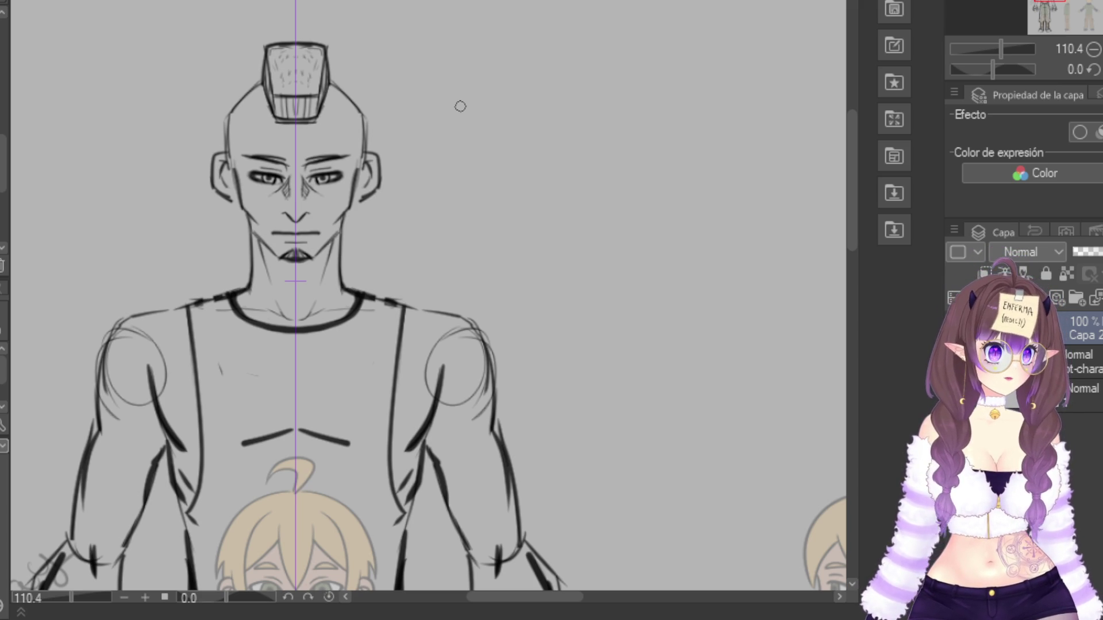
Pan and zoom around to review the head and torso
mouse_move(429, 310)
mouse_down()
mouse_move(397, 172)
mouse_move(424, 74)
mouse_move(453, 296)
mouse_move(484, 362)
mouse_up()
scroll(262, 118, up, 3)
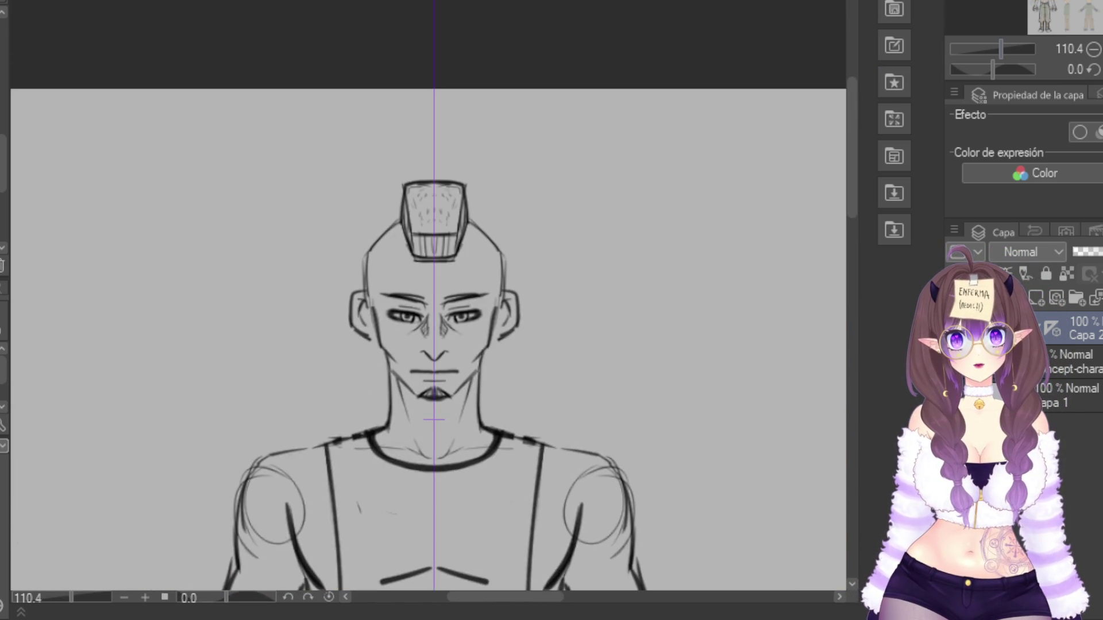
scroll(440, 287, down, 3)
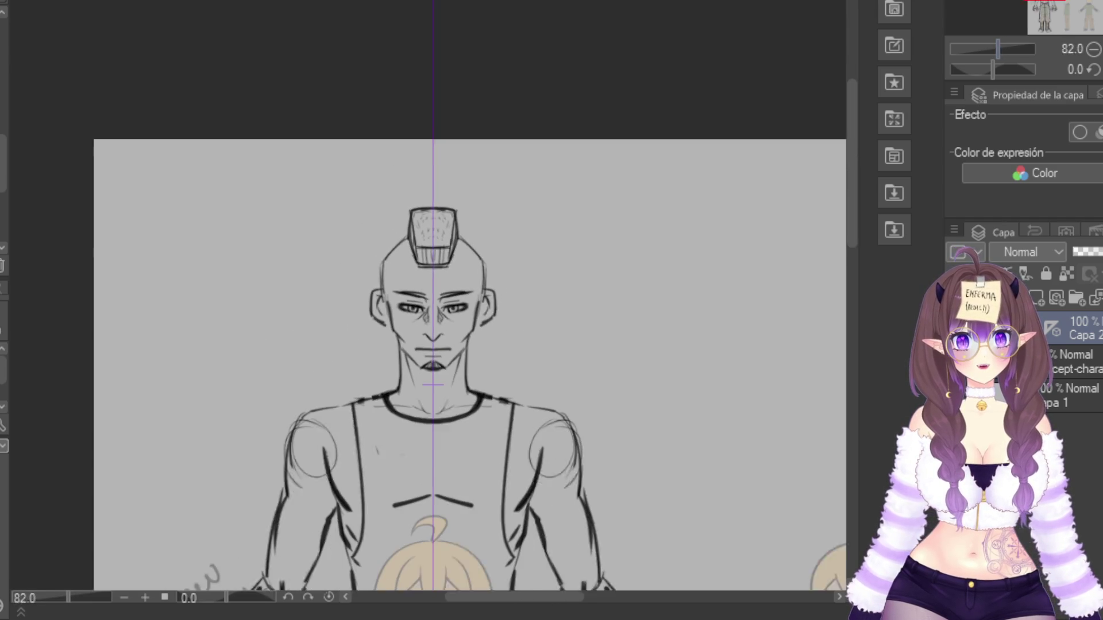
mouse_move(431, 288)
mouse_down()
mouse_move(407, 58)
mouse_move(415, 276)
mouse_move(369, 380)
mouse_up()
scroll(367, 252, up, 3)
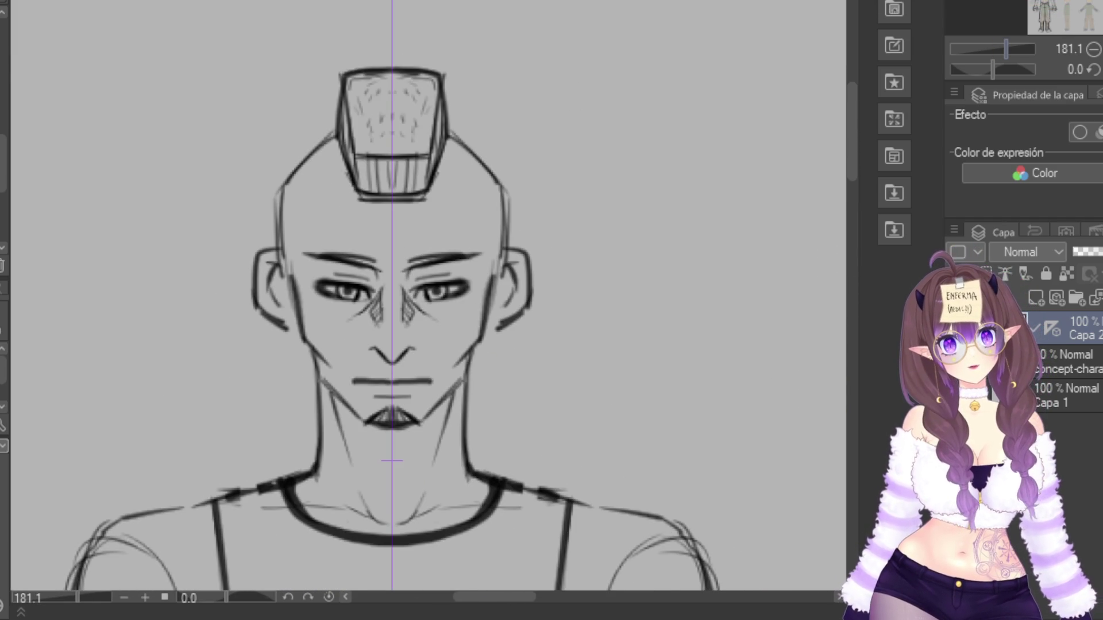
scroll(429, 288, down, 3)
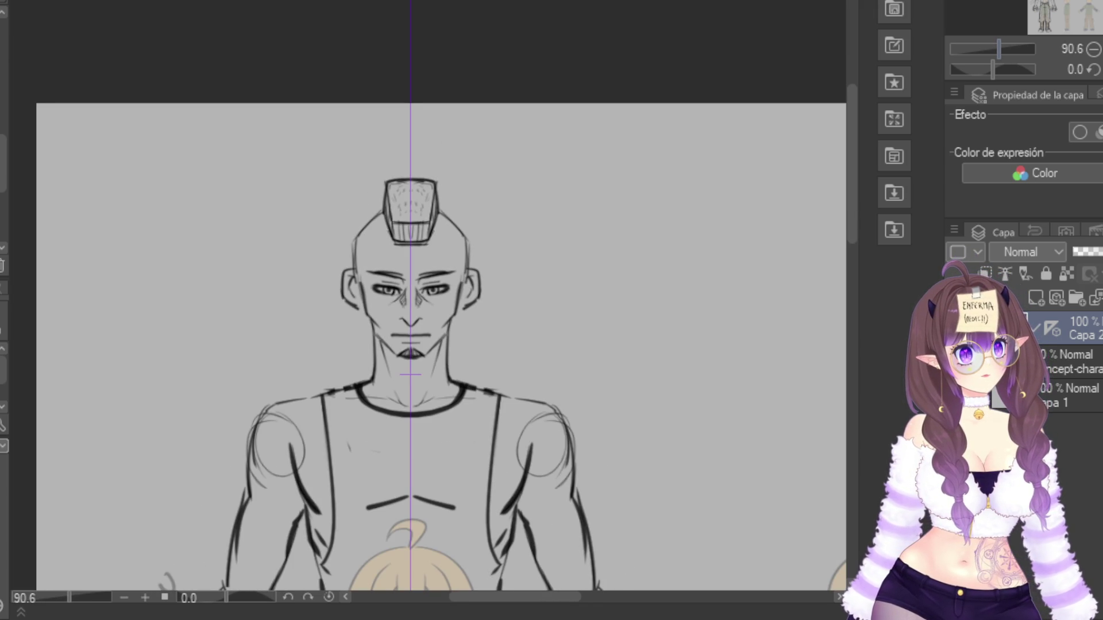
scroll(428, 310, down, 10)
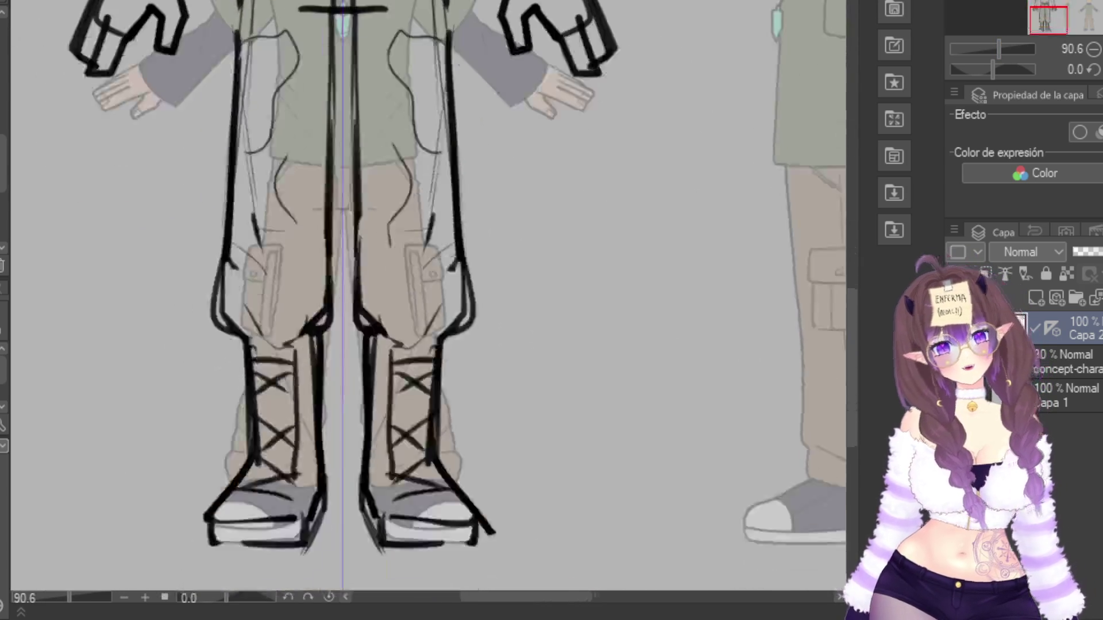
scroll(428, 310, up, 15)
scroll(302, 121, down, 4)
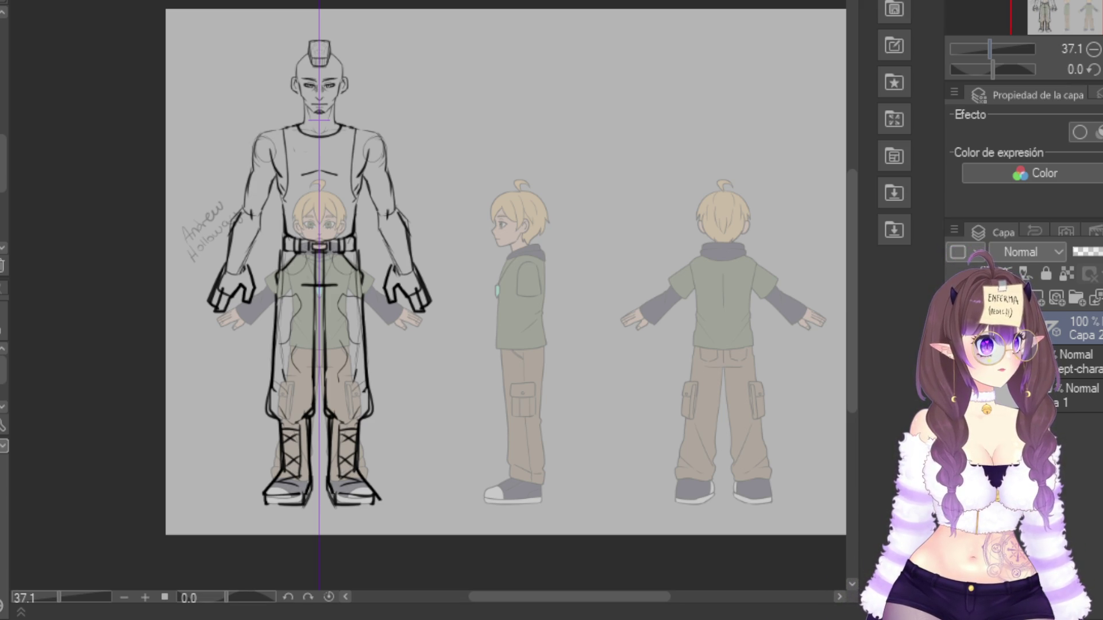
Zoom in and out to review the finished line drawing
scroll(402, 287, up, 5)
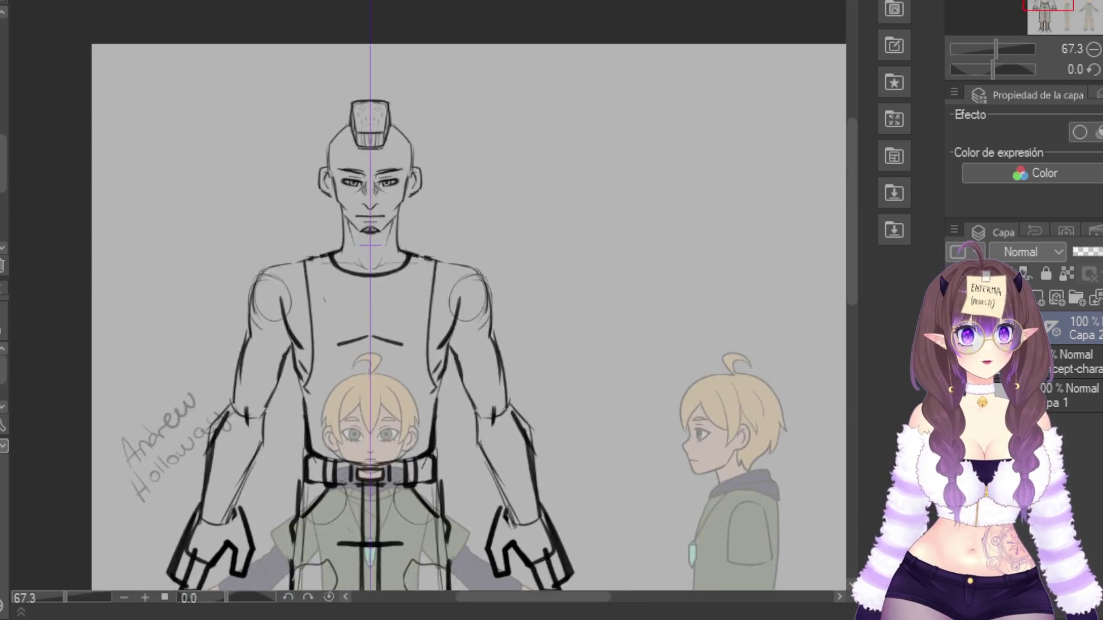
scroll(405, 287, up, 3)
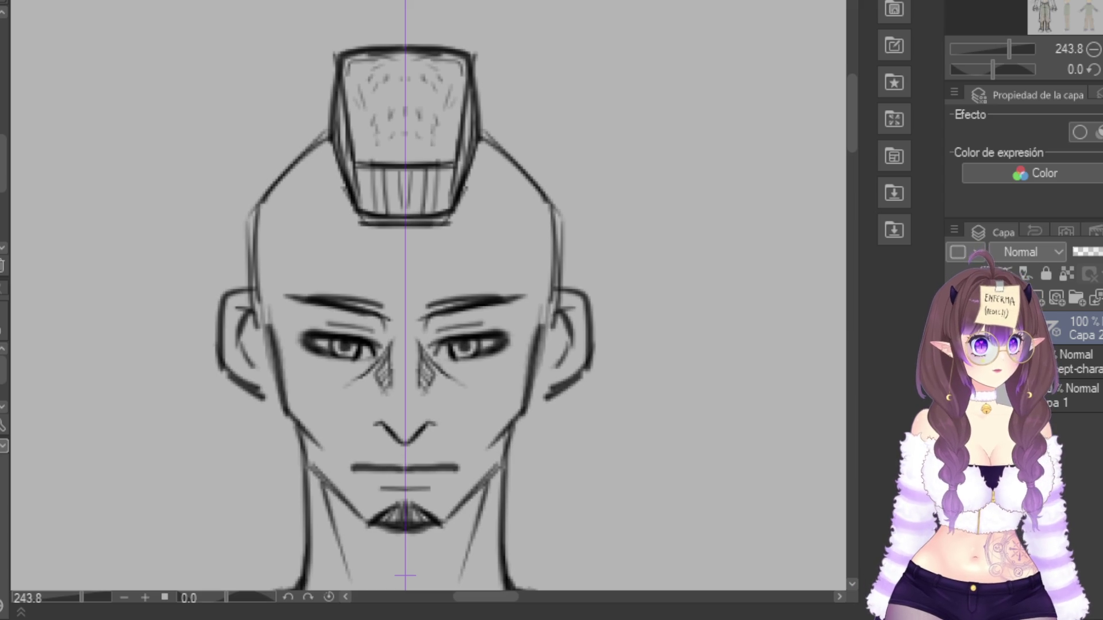
scroll(406, 287, down, 4)
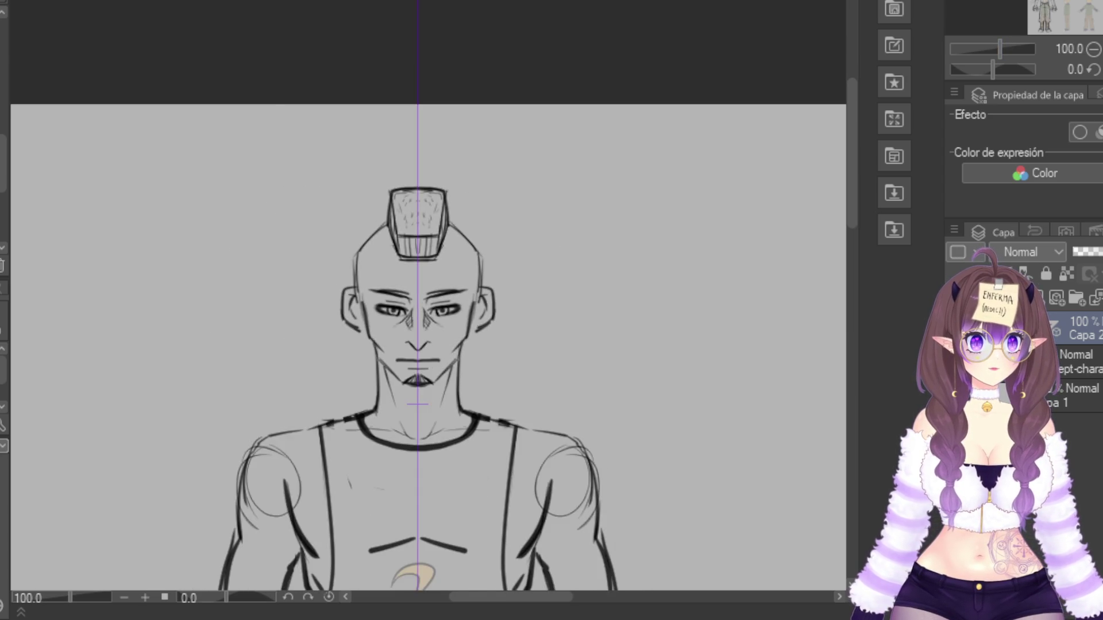
scroll(406, 287, down, 10)
scroll(405, 287, down, 5)
scroll(406, 287, up, 2)
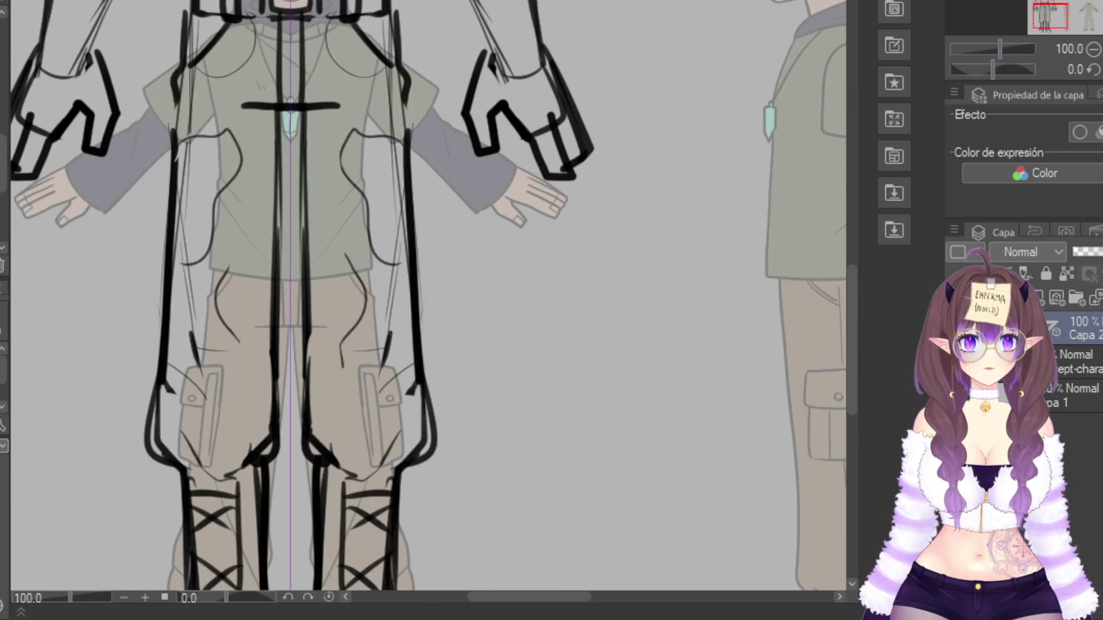
scroll(406, 287, down, 3)
scroll(517, 276, up, 2)
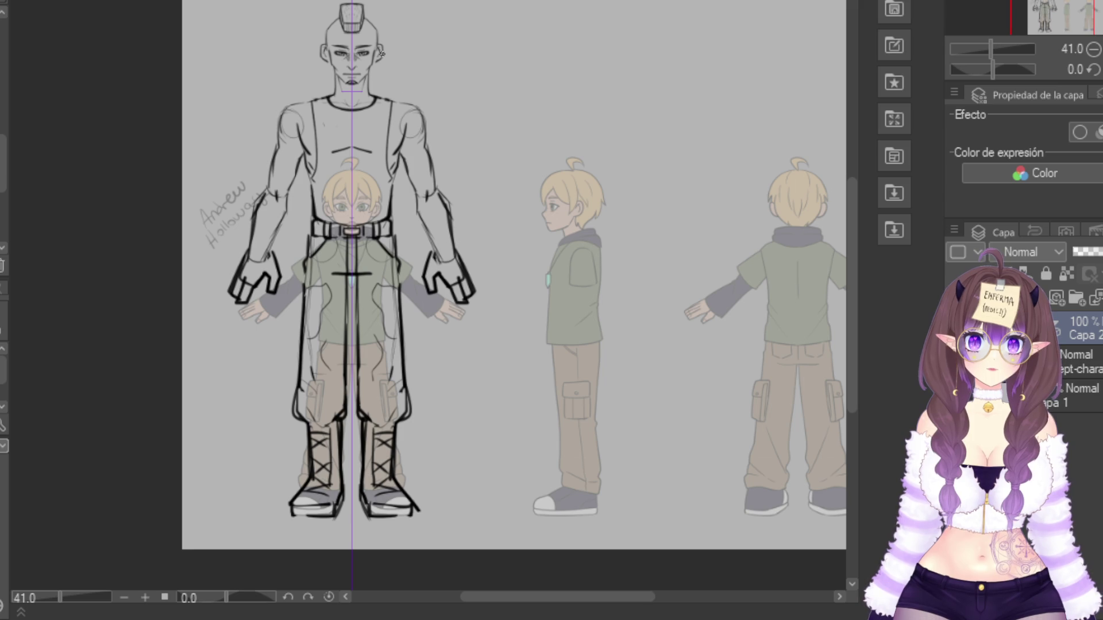
Bring the whole head into view and add new raster layer Capa 3
scroll(381, 54, up, 4)
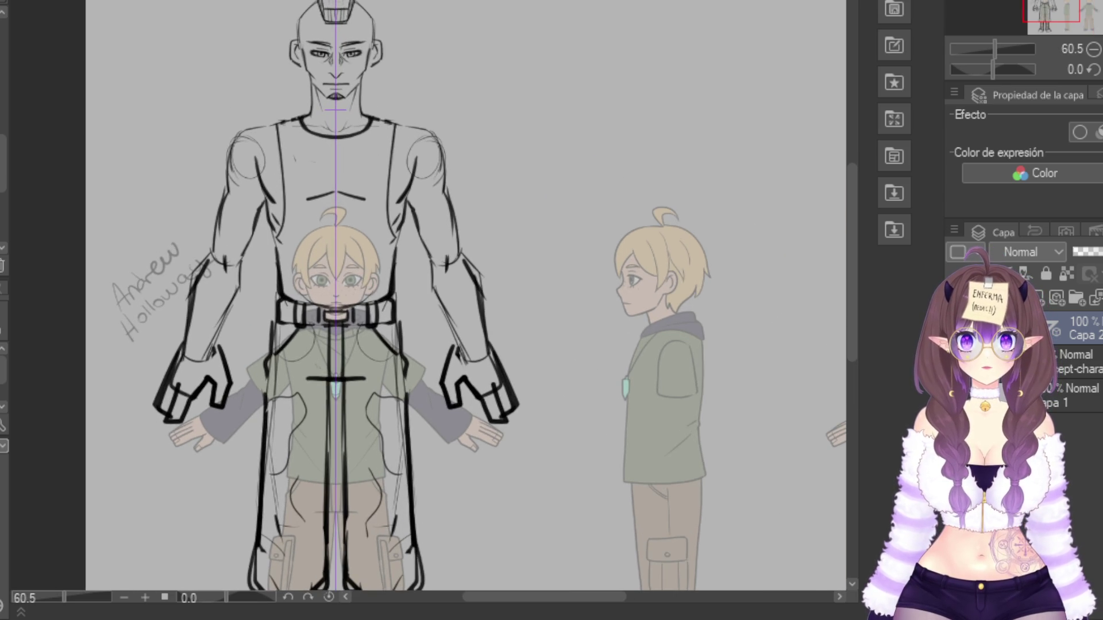
drag(381, 54, 365, 145)
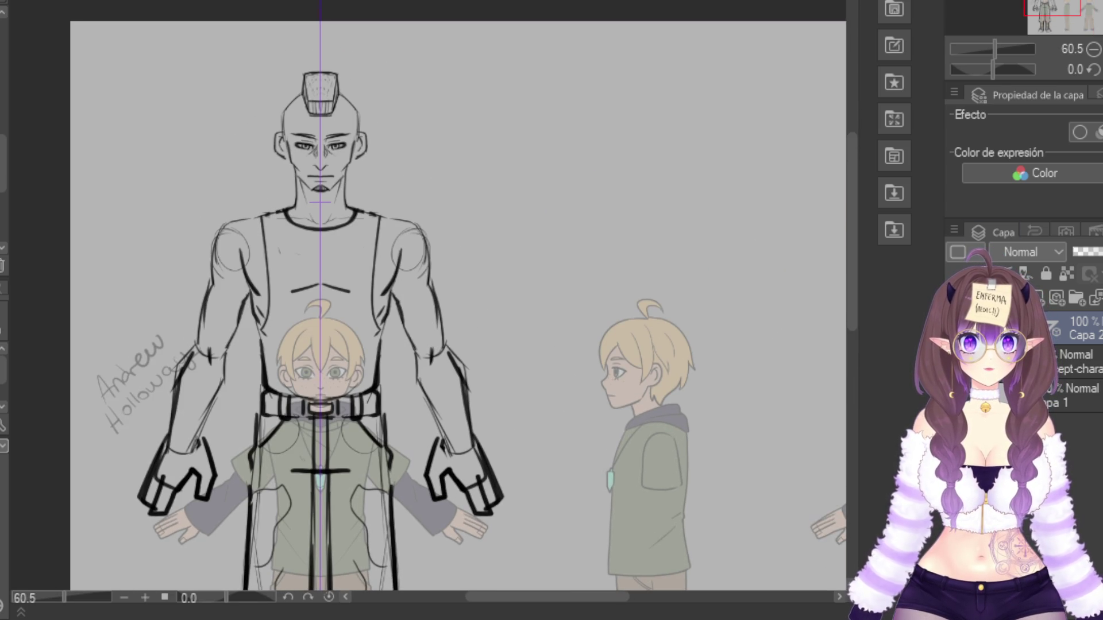
key(ctrl+shift+n)
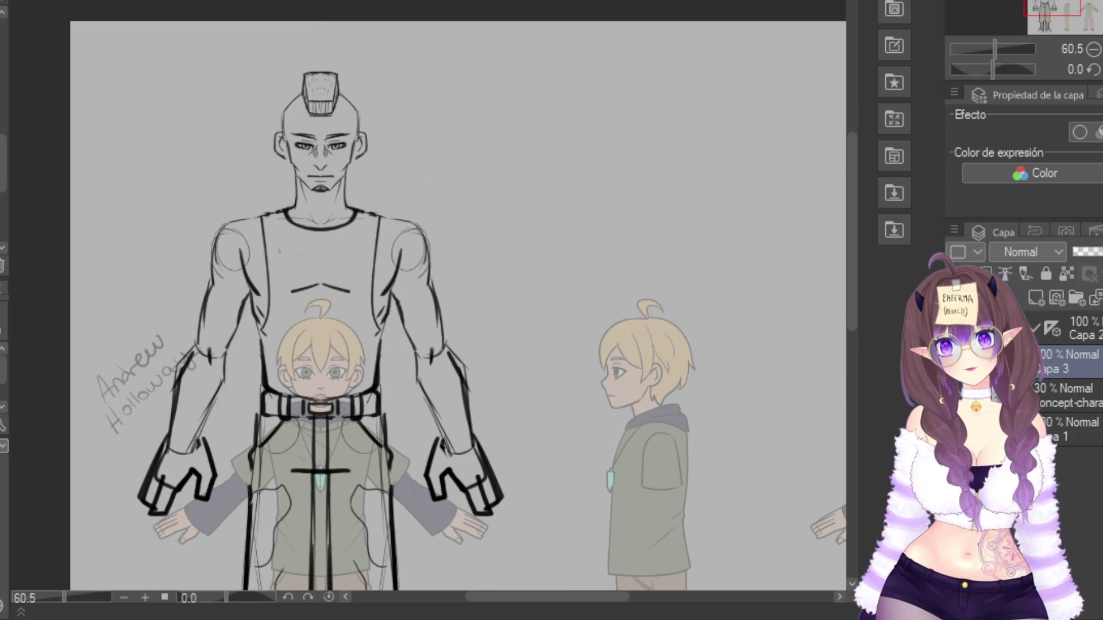
On Capa 3, fill the mohawk orange and the lips red
click(1080, 327)
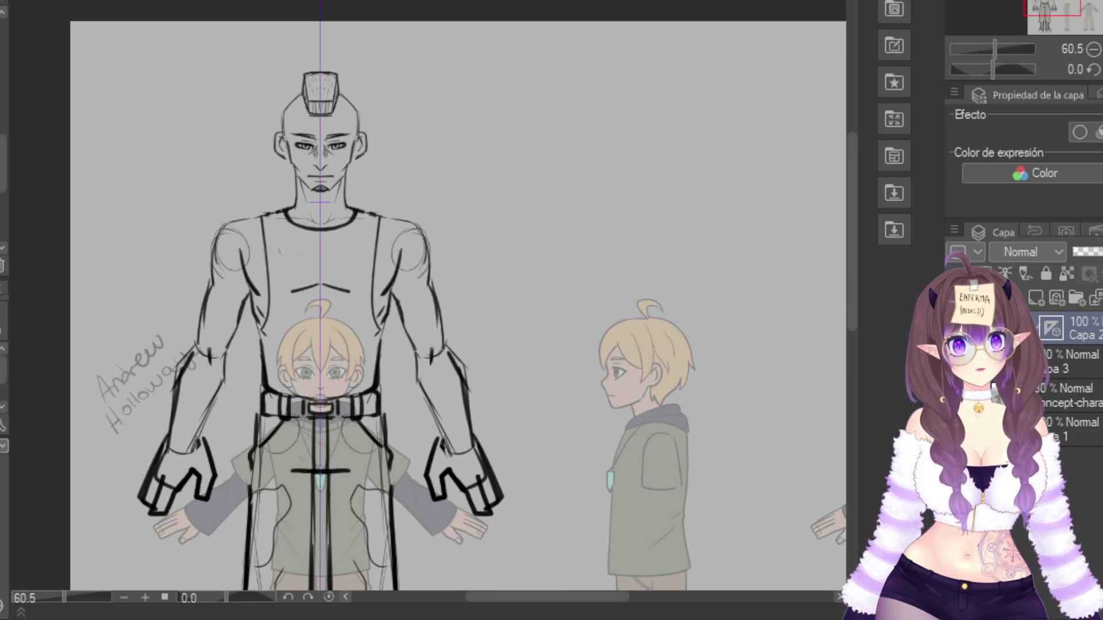
click(1074, 362)
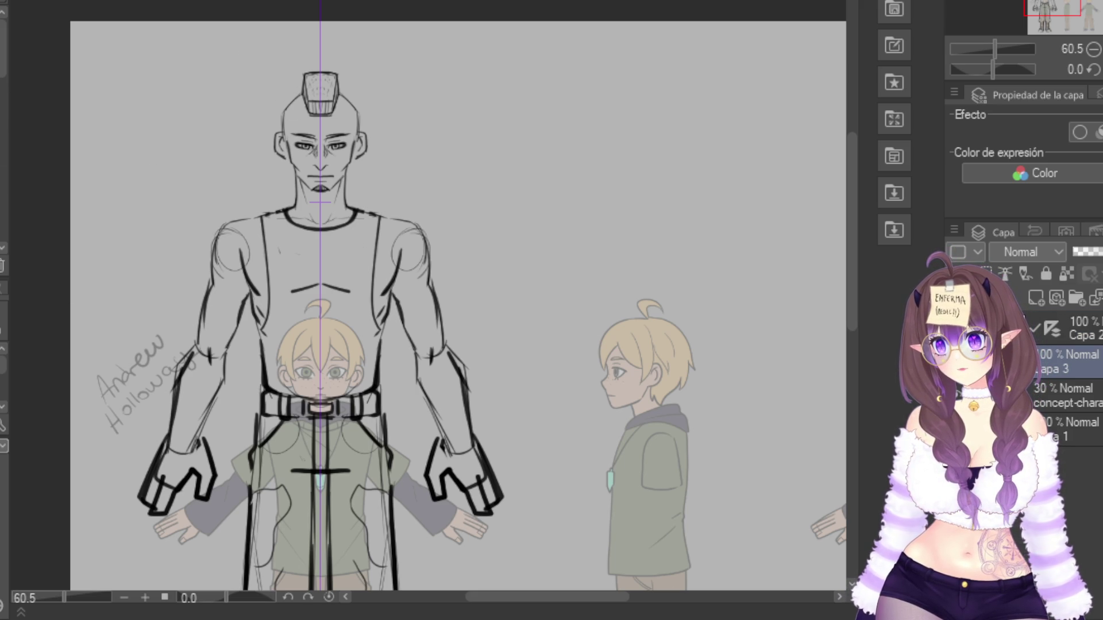
click(312, 88)
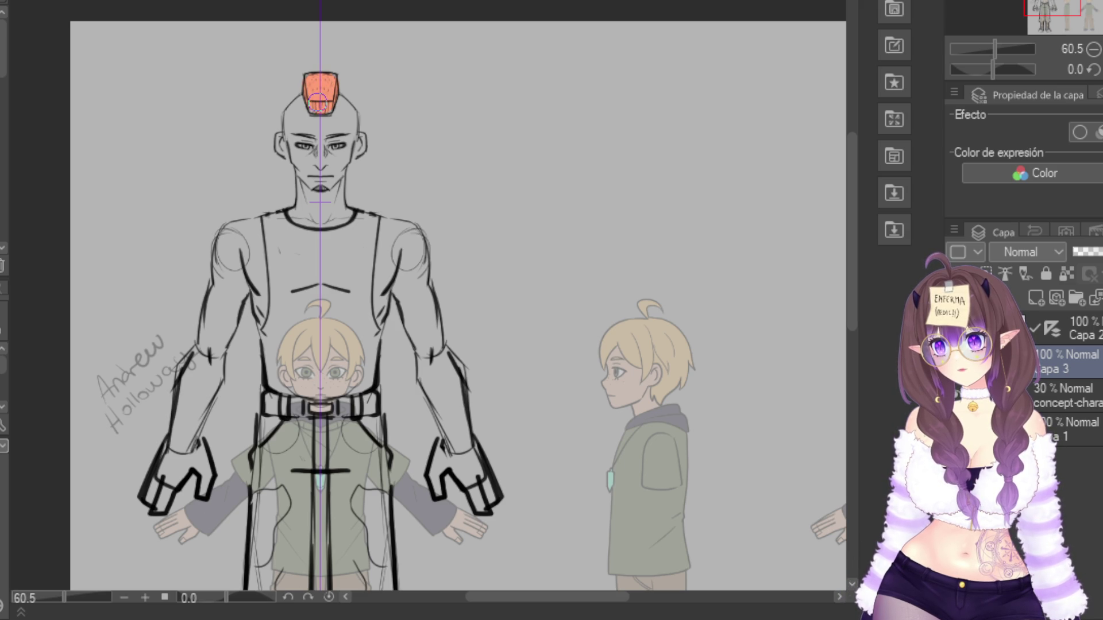
click(320, 189)
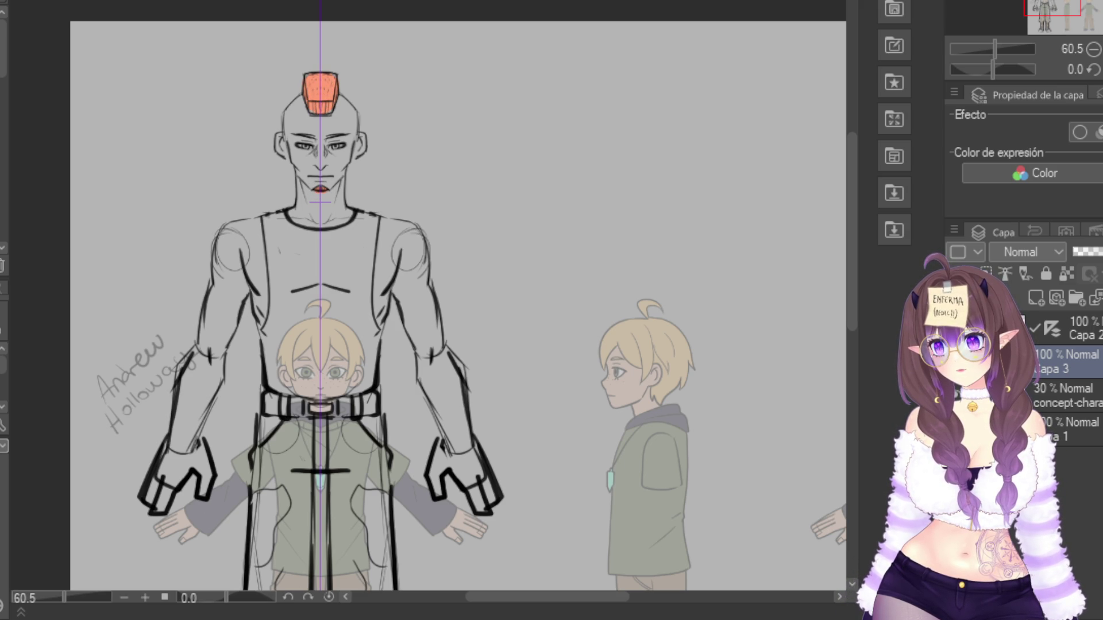
Paint skin tone over face, shoulders and arms, plus a dark goatee
mouse_move(336, 140)
mouse_down()
mouse_move(298, 122)
mouse_move(299, 97)
mouse_move(334, 112)
mouse_move(306, 121)
mouse_move(351, 118)
mouse_move(294, 141)
mouse_move(353, 150)
mouse_move(293, 154)
mouse_move(322, 163)
mouse_move(308, 170)
mouse_move(339, 172)
mouse_move(303, 177)
mouse_move(325, 198)
mouse_move(319, 175)
mouse_move(302, 212)
mouse_move(313, 224)
mouse_move(253, 278)
mouse_move(250, 227)
mouse_move(224, 238)
mouse_move(213, 334)
mouse_move(230, 270)
mouse_move(210, 362)
mouse_move(152, 500)
mouse_move(182, 458)
mouse_move(204, 470)
mouse_move(203, 485)
mouse_up()
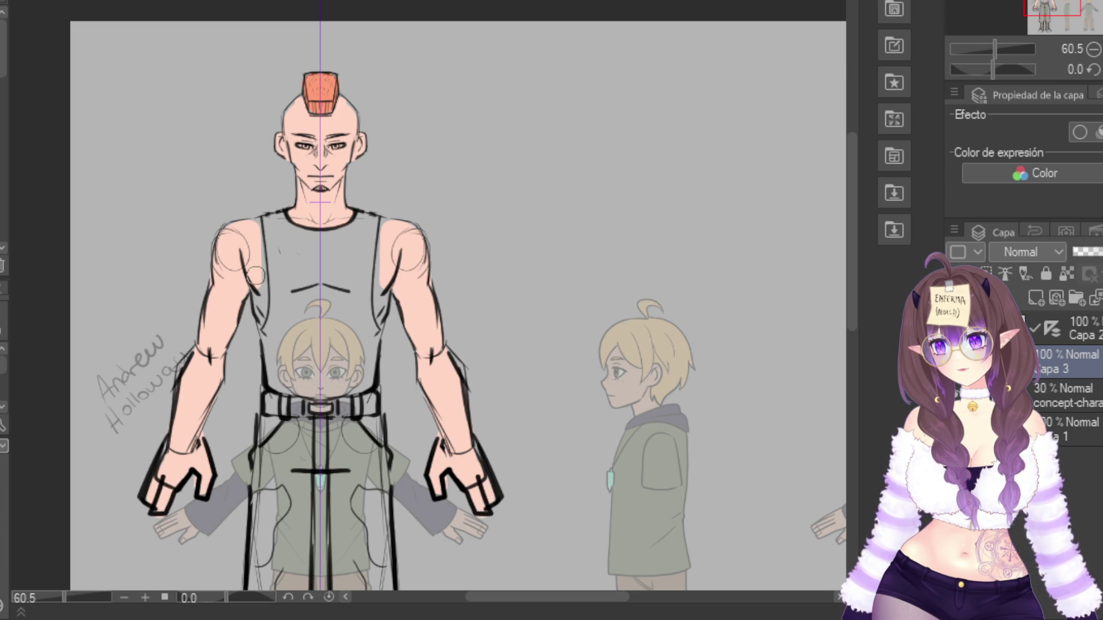
drag(257, 324, 252, 221)
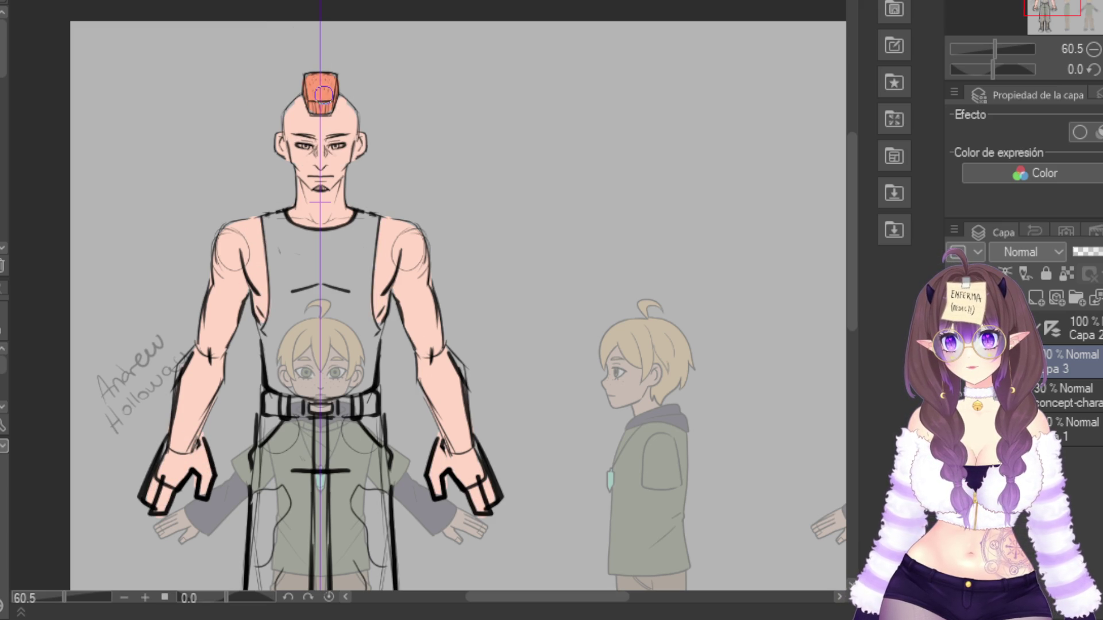
drag(320, 192, 328, 190)
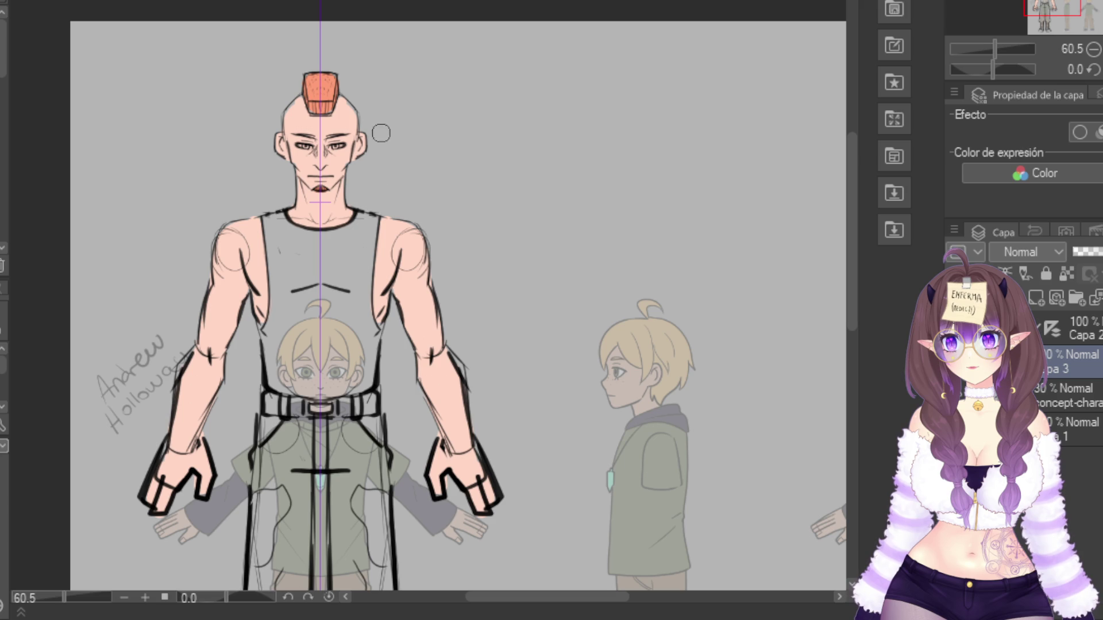
Recolour both eyebrows reddish-orange and show the concept-chara reference at full opacity
scroll(367, 36, up, 3)
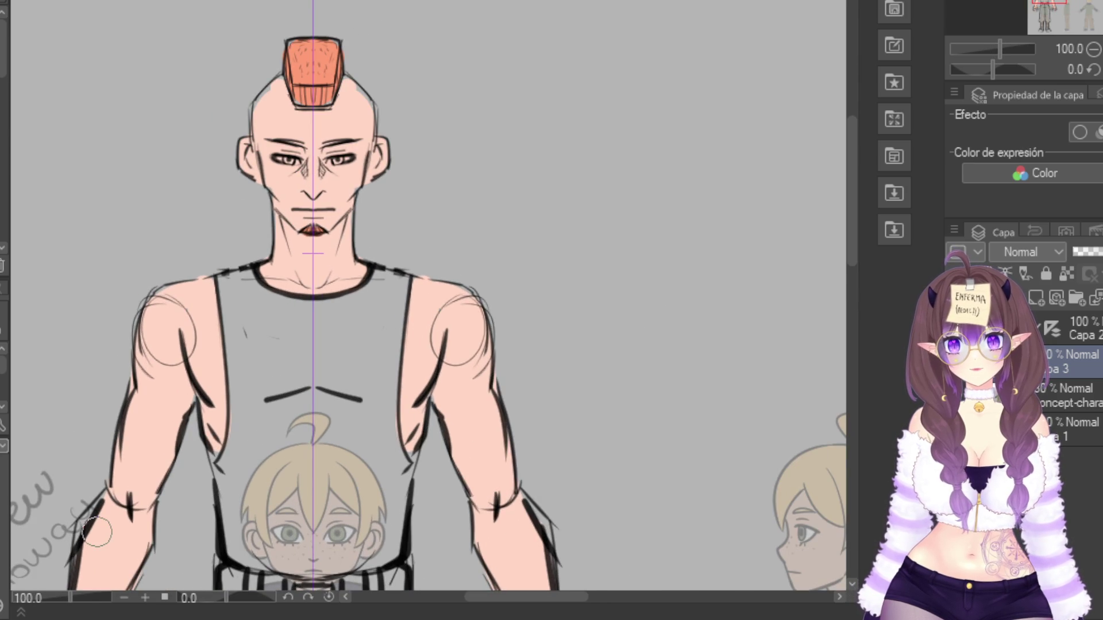
mouse_move(299, 141)
mouse_down()
mouse_move(272, 143)
mouse_move(359, 143)
mouse_up()
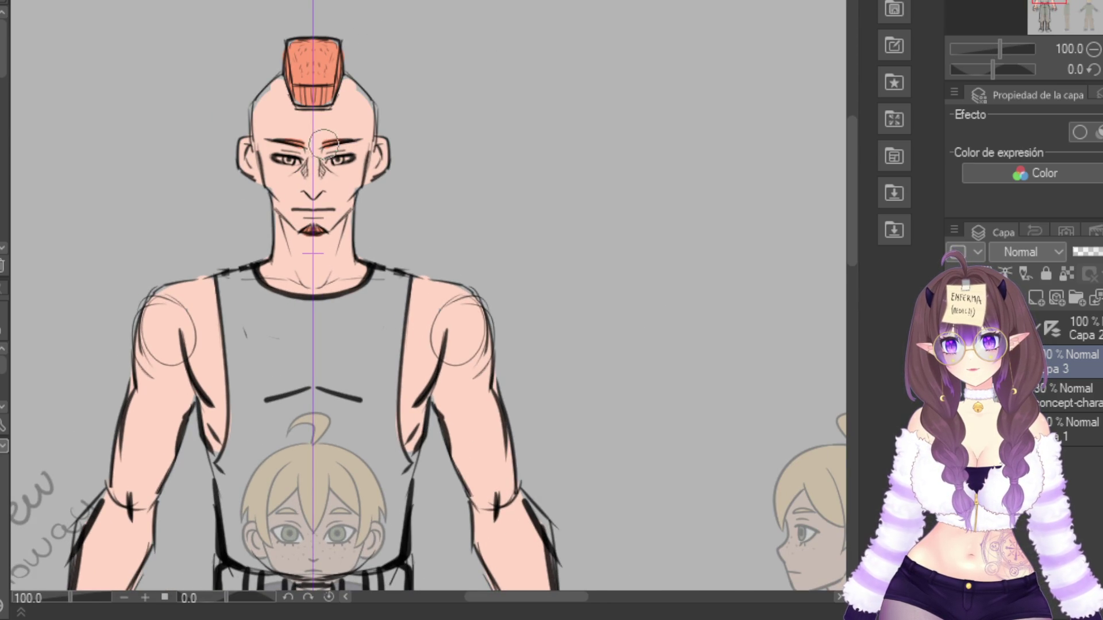
drag(852, 190, 852, 329)
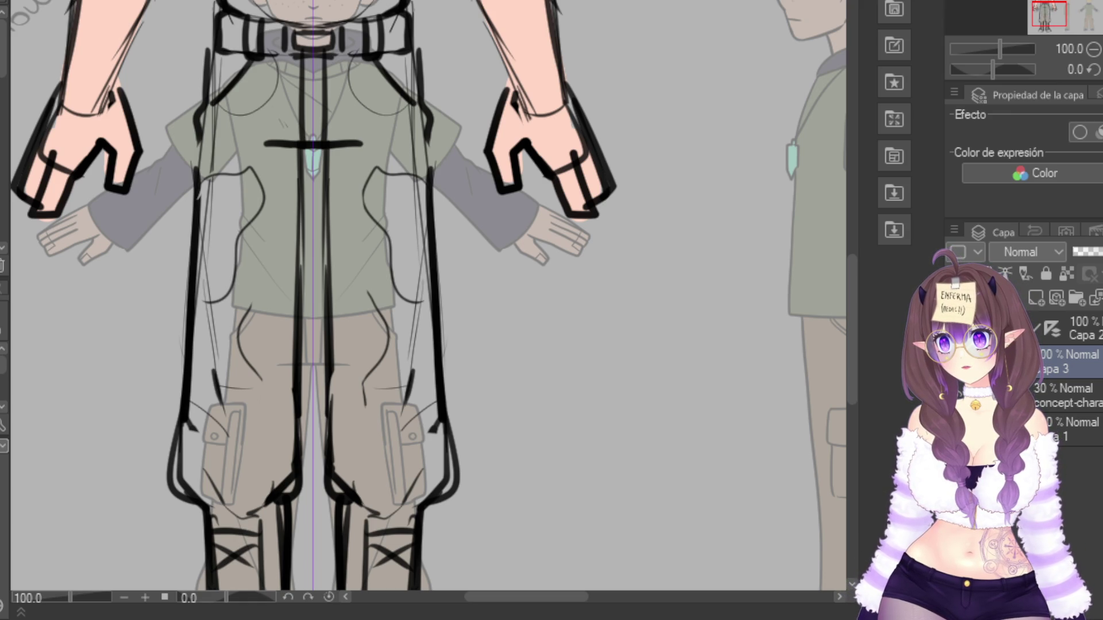
click(1069, 396)
Hide the concept-chara reference layer and select Capa 3
click(1098, 252)
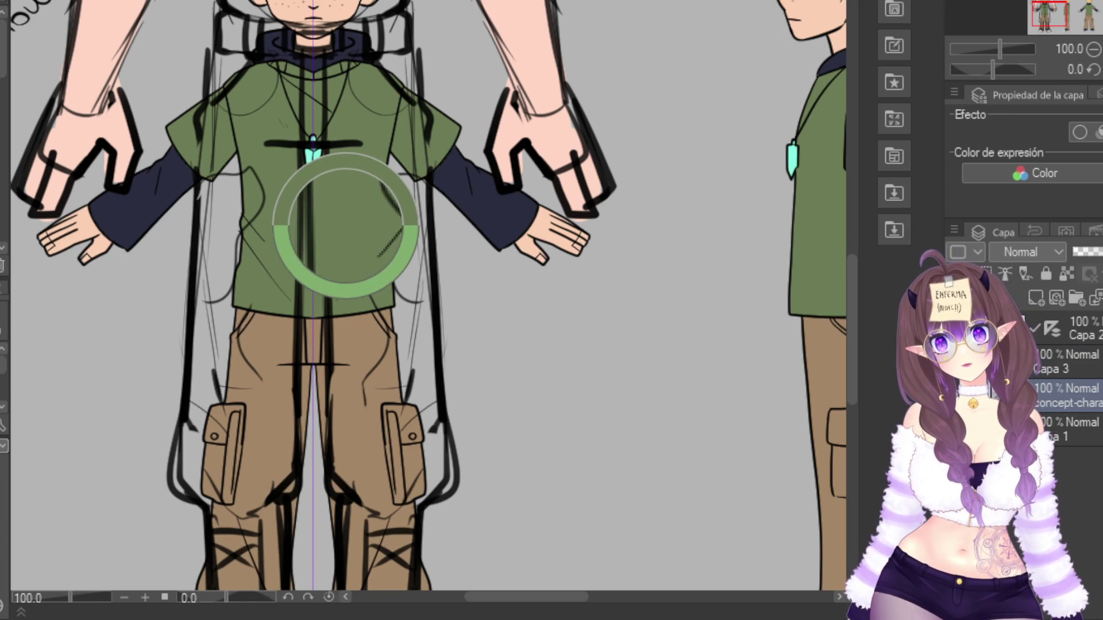
click(1028, 395)
click(1065, 362)
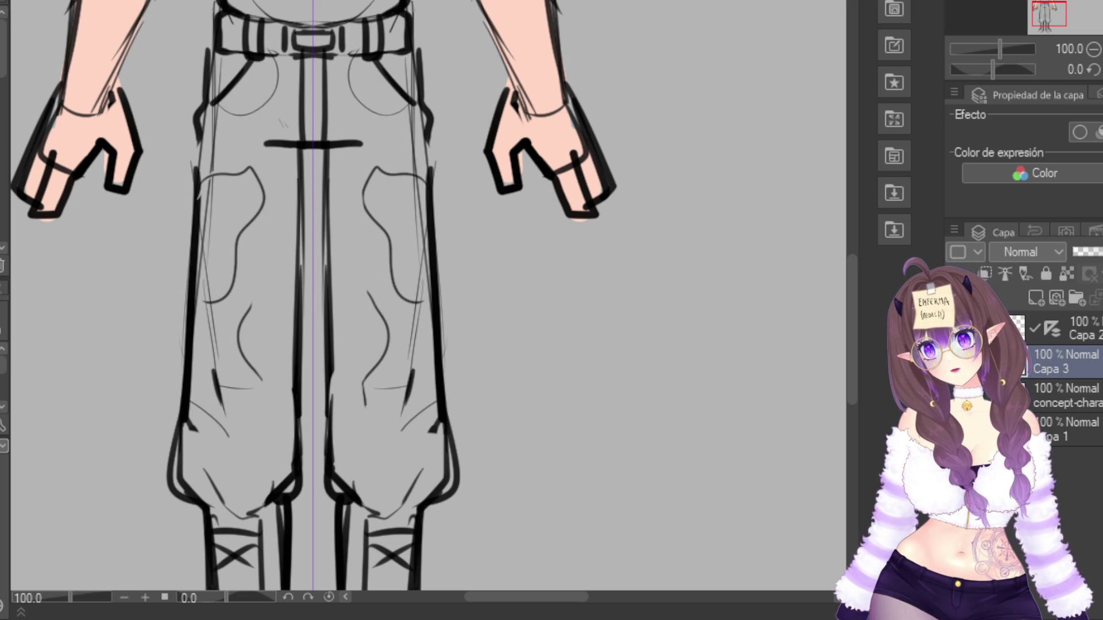
Paint flat green down both trouser legs
mouse_move(264, 123)
mouse_down()
mouse_move(230, 310)
mouse_move(241, 172)
mouse_move(230, 81)
mouse_move(261, 75)
mouse_move(364, 106)
mouse_move(271, 116)
mouse_move(237, 70)
mouse_move(210, 356)
mouse_move(217, 91)
mouse_move(190, 347)
mouse_move(217, 501)
mouse_move(239, 483)
mouse_move(239, 494)
mouse_move(261, 381)
mouse_move(261, 160)
mouse_move(286, 227)
mouse_move(278, 440)
mouse_up()
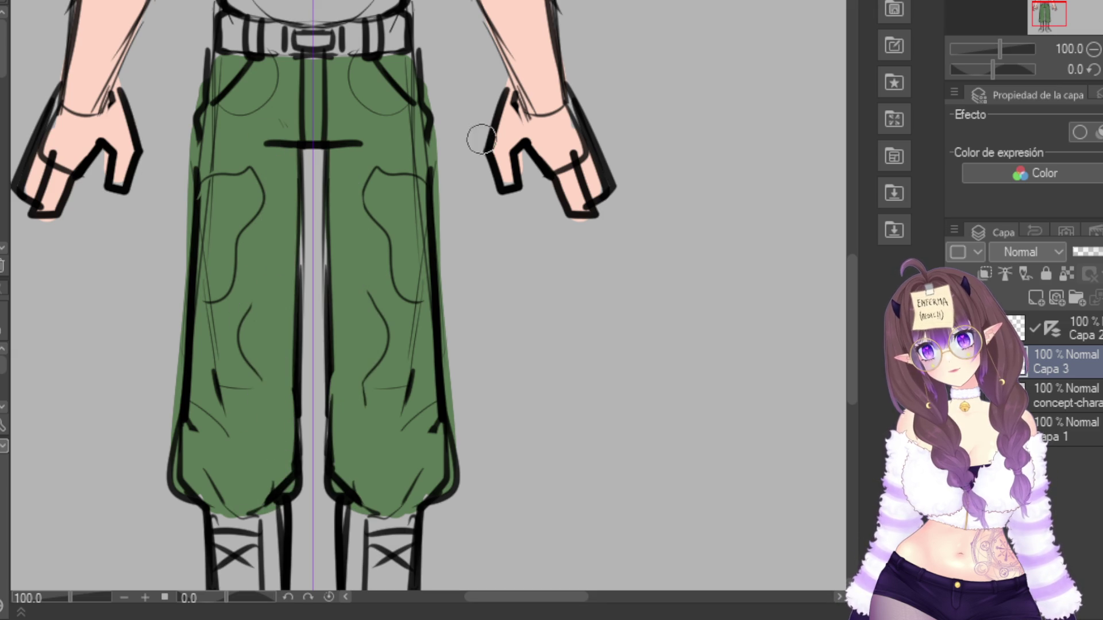
scroll(517, 166, down, 2)
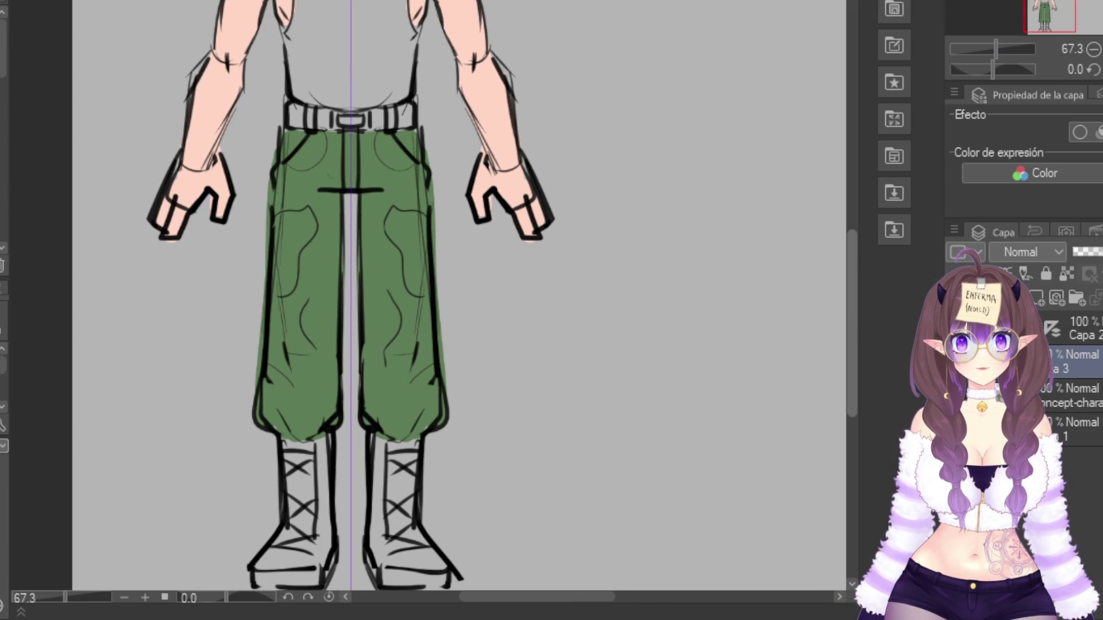
scroll(344, 222, up, 3)
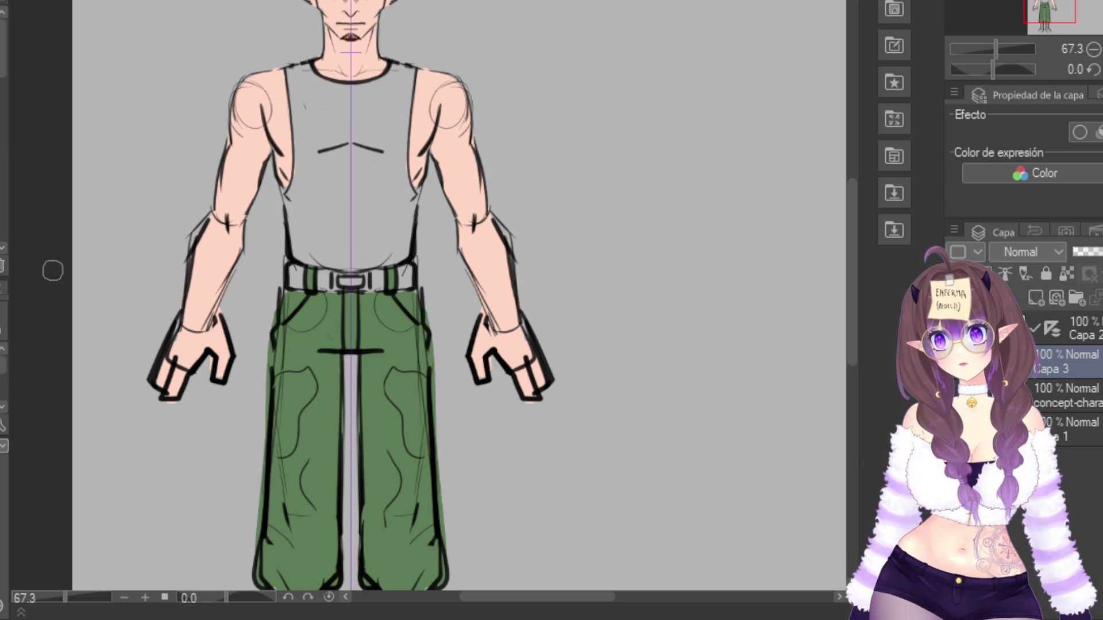
scroll(845, 219, down, 3)
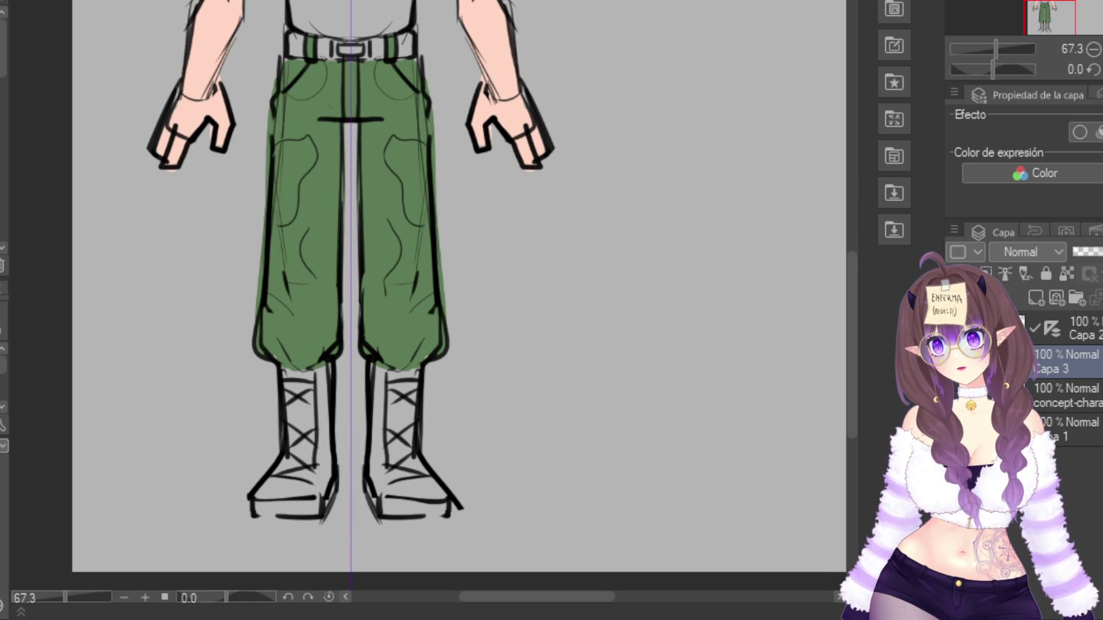
Fill both boots black and extend the green trouser cuffs over the boot tops
mouse_move(289, 376)
mouse_down()
mouse_move(299, 460)
mouse_move(285, 377)
mouse_move(313, 374)
mouse_move(316, 505)
mouse_move(257, 506)
mouse_move(272, 488)
mouse_move(305, 495)
mouse_up()
mouse_move(389, 369)
mouse_down()
mouse_move(377, 364)
mouse_move(419, 374)
mouse_up()
drag(374, 341, 428, 356)
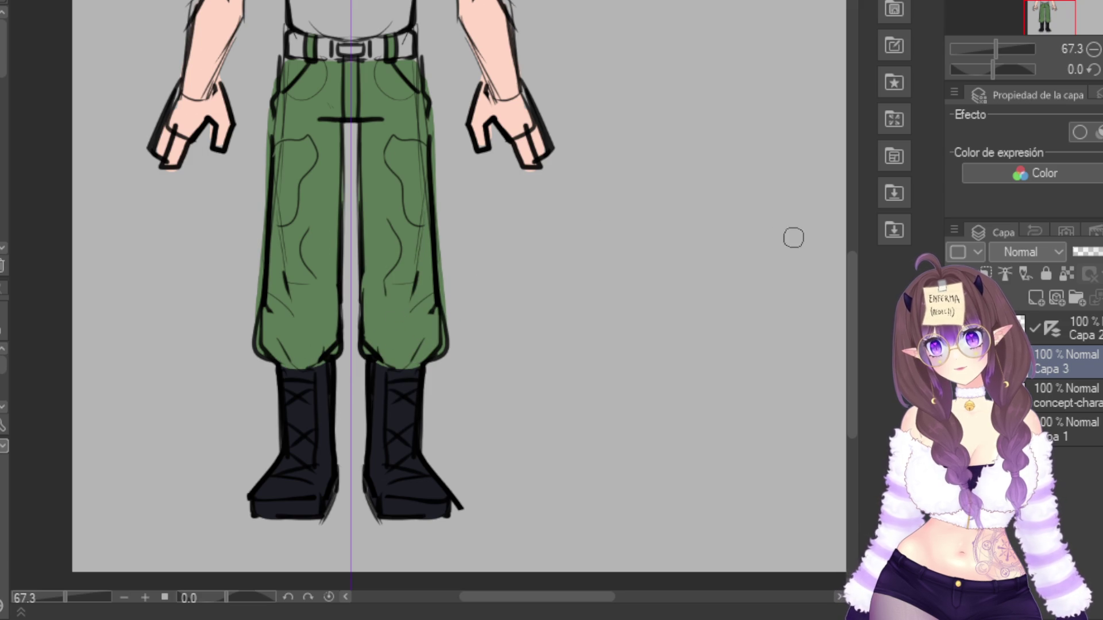
drag(852, 316, 852, 247)
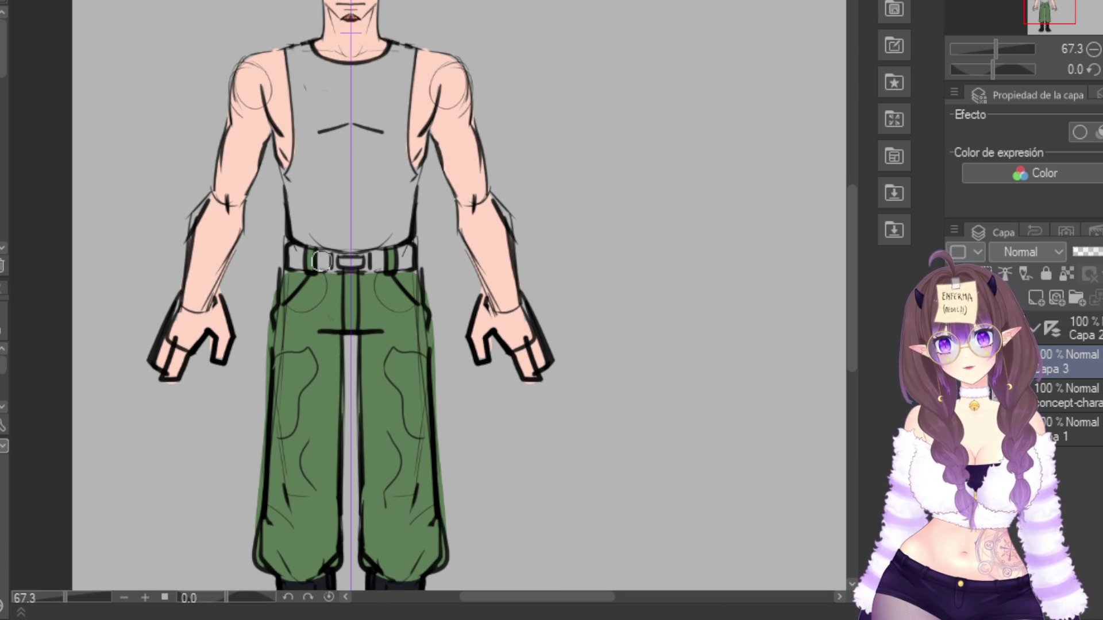
drag(852, 276, 852, 325)
mouse_move(429, 468)
mouse_down()
mouse_move(397, 523)
mouse_move(407, 528)
mouse_up()
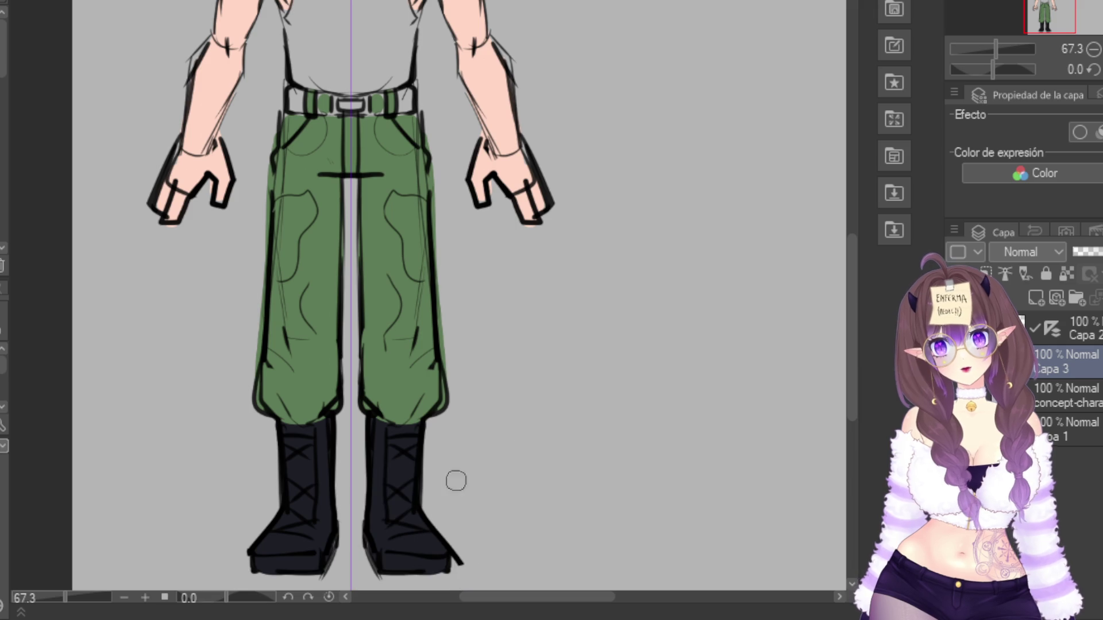
drag(852, 316, 852, 276)
Paint the belt strap black with a light grey buckle, then zoom to 100%
mouse_move(359, 233)
mouse_down()
mouse_move(339, 233)
mouse_move(377, 232)
mouse_move(322, 230)
mouse_move(405, 227)
mouse_move(290, 227)
mouse_move(420, 206)
mouse_up()
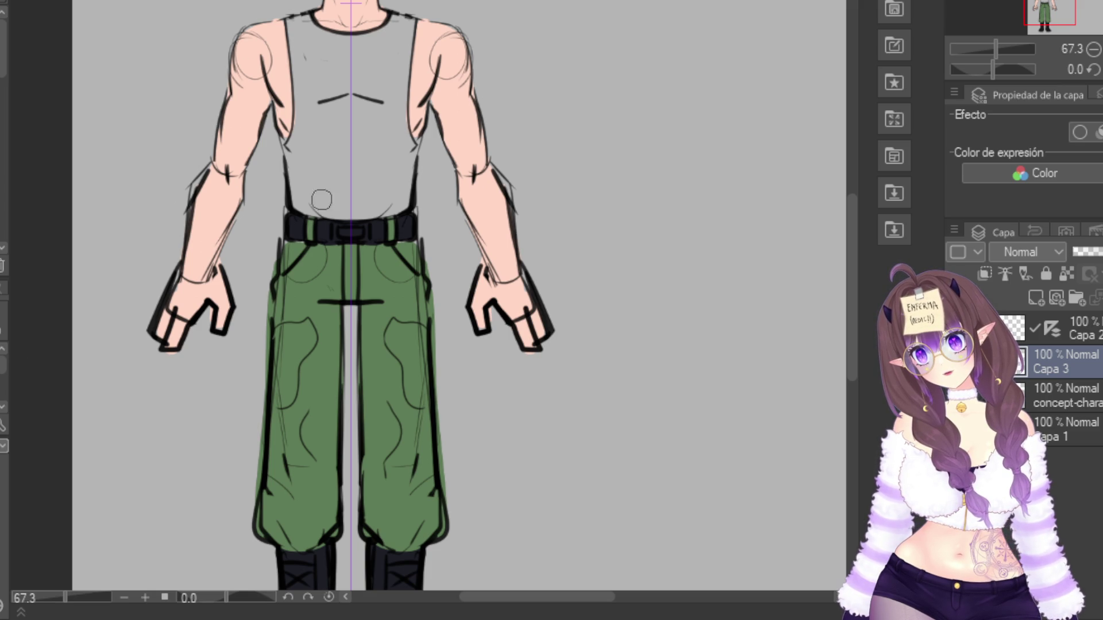
mouse_move(362, 225)
mouse_down()
mouse_move(338, 234)
mouse_move(365, 237)
mouse_move(340, 217)
mouse_up()
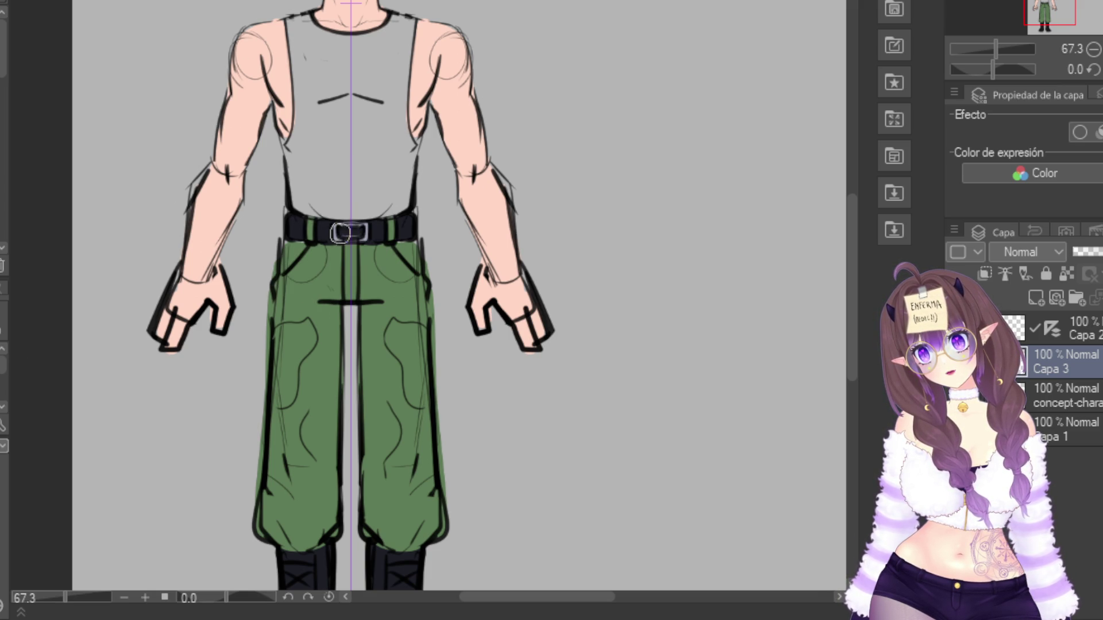
key(ctrl+alt+0)
scroll(425, 299, down, 5)
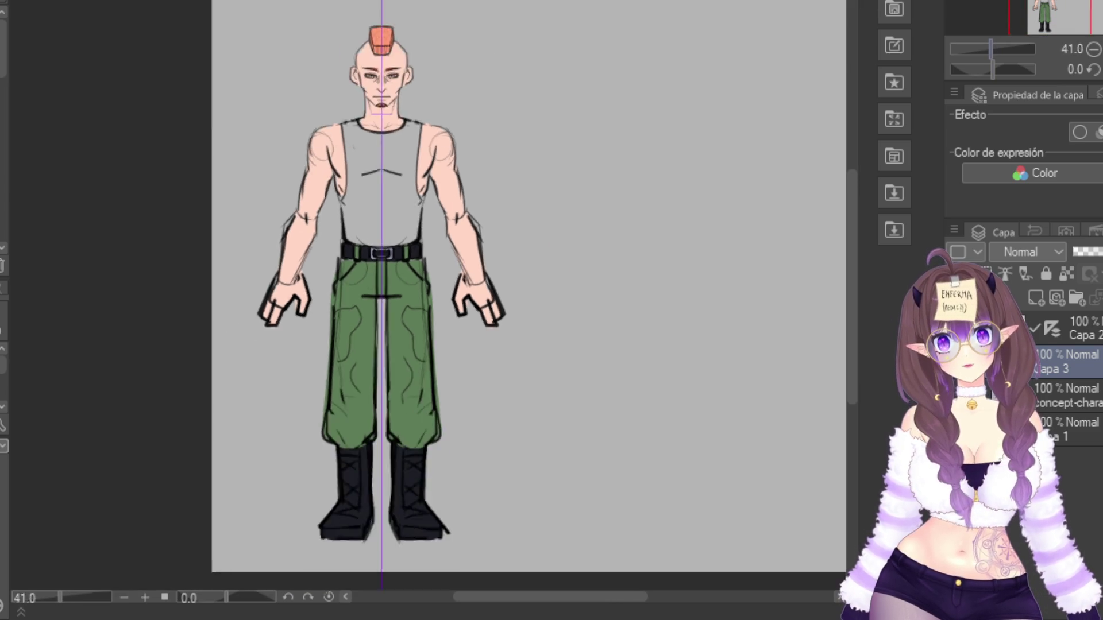
Brush dark green camo patches across thighs, inner thighs and lower legs
scroll(425, 299, up, 2)
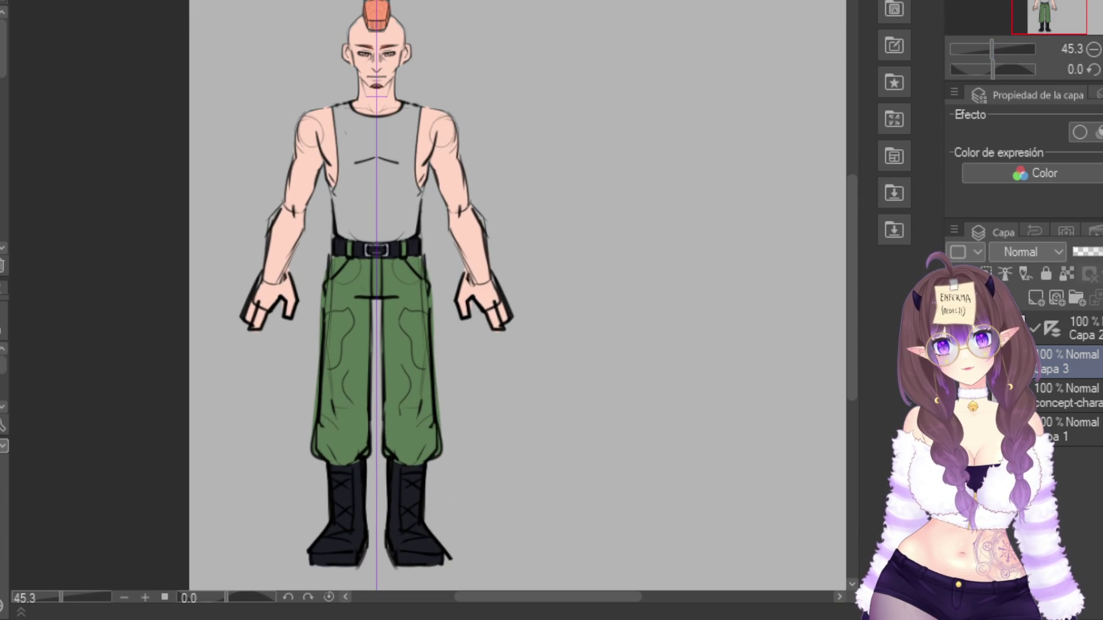
drag(522, 148, 545, 92)
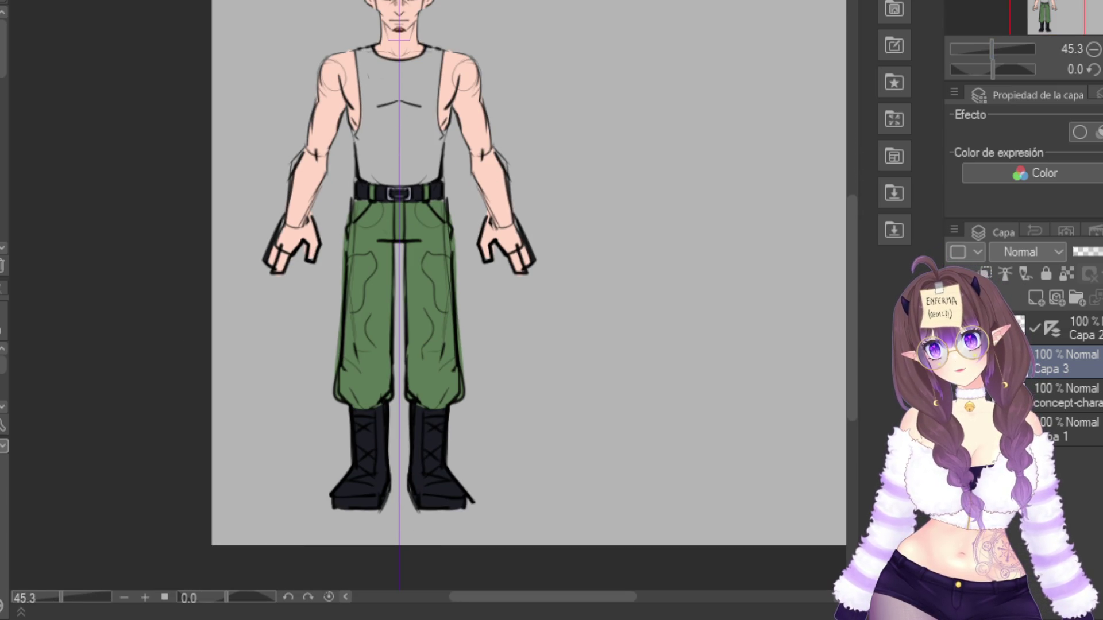
mouse_move(367, 267)
mouse_down()
mouse_move(370, 256)
mouse_move(354, 271)
mouse_move(351, 306)
mouse_move(382, 322)
mouse_move(378, 363)
mouse_move(348, 397)
mouse_up()
drag(384, 207, 363, 223)
drag(384, 276, 384, 300)
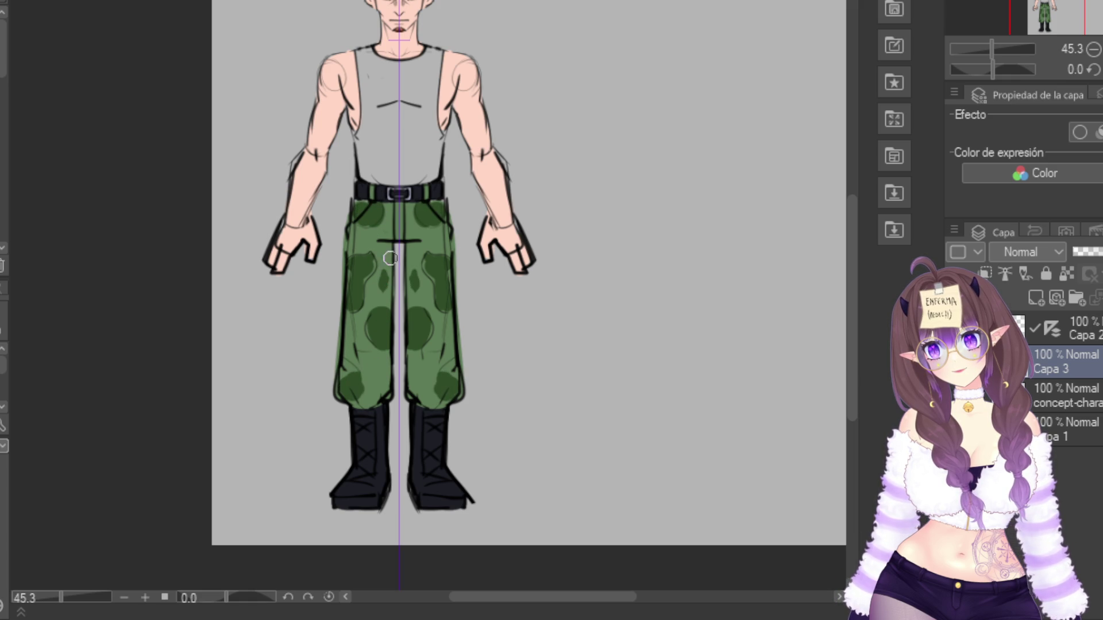
drag(390, 258, 389, 294)
drag(385, 367, 380, 399)
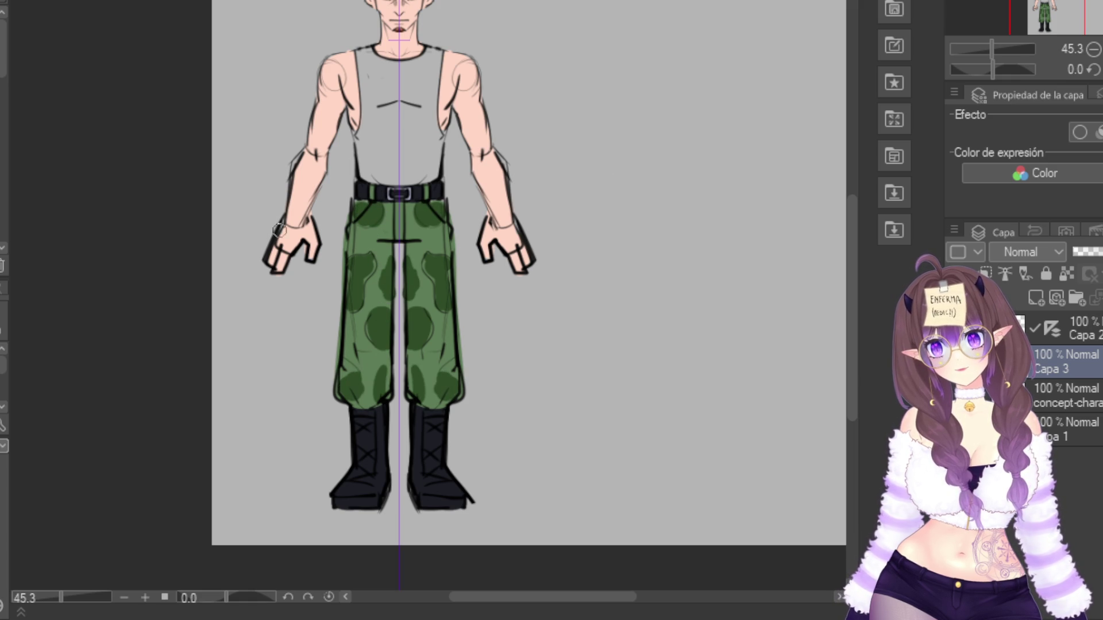
Add light khaki camo spots on the thighs, below the belt and near the knees
mouse_move(351, 332)
mouse_down()
mouse_move(347, 352)
mouse_move(352, 341)
mouse_up()
mouse_move(384, 309)
mouse_down()
mouse_move(386, 276)
mouse_move(358, 255)
mouse_up()
drag(445, 233, 423, 206)
drag(426, 371, 421, 393)
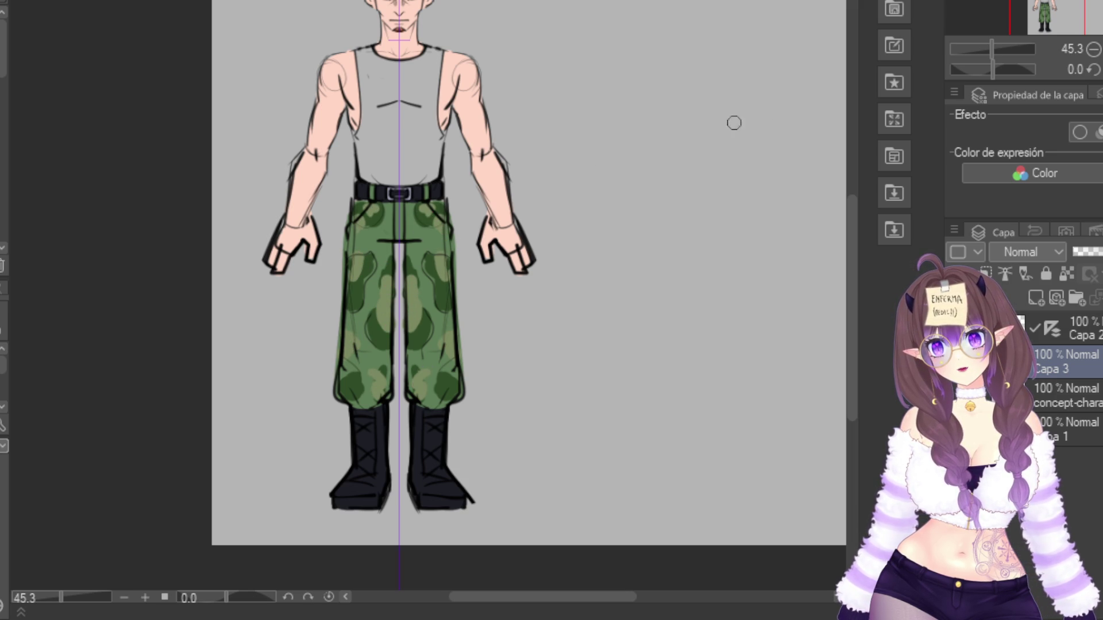
Bring the head into view and paint the tank top pink
drag(1047, 17, 1044, 10)
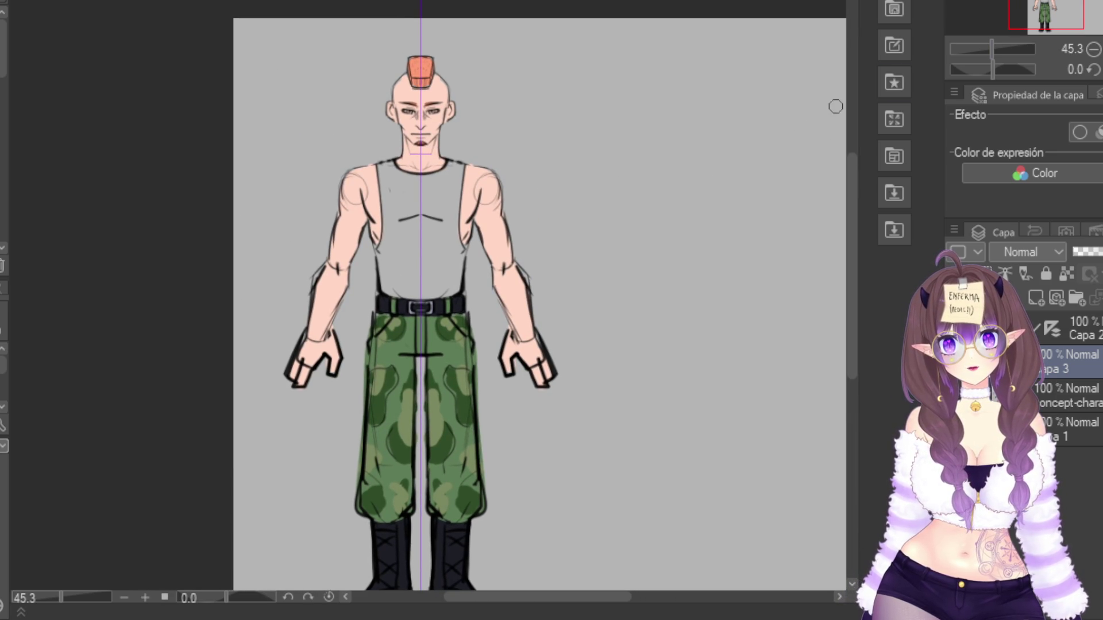
scroll(435, 285, up, 5)
scroll(435, 286, down, 8)
scroll(774, 205, up, 2)
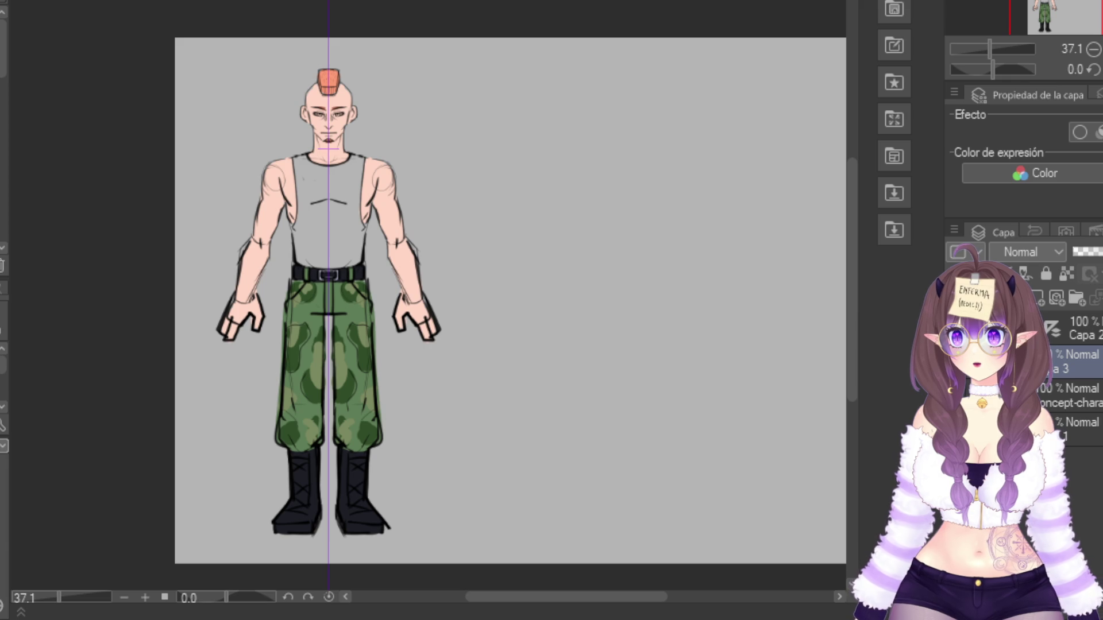
mouse_move(330, 173)
mouse_down()
mouse_move(315, 220)
mouse_move(328, 247)
mouse_move(319, 191)
mouse_move(352, 173)
mouse_move(301, 164)
mouse_move(347, 173)
mouse_move(305, 184)
mouse_move(353, 233)
mouse_move(303, 217)
mouse_move(362, 232)
mouse_move(298, 252)
mouse_move(345, 253)
mouse_move(312, 263)
mouse_up()
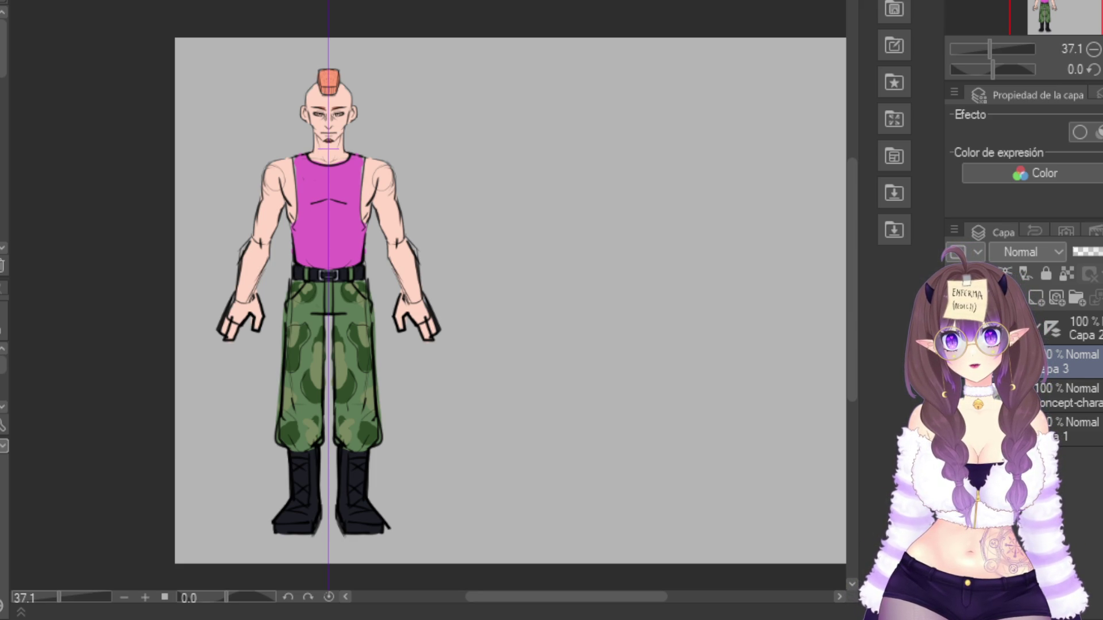
Remove the first pink fill and repaint the tank top magenta
key(Delete)
mouse_move(344, 173)
mouse_down()
mouse_move(322, 235)
mouse_move(350, 172)
mouse_move(346, 241)
mouse_move(356, 227)
mouse_move(359, 247)
mouse_move(345, 263)
mouse_move(305, 233)
mouse_move(333, 254)
mouse_move(323, 172)
mouse_move(354, 161)
mouse_move(297, 164)
mouse_move(353, 189)
mouse_move(353, 215)
mouse_up()
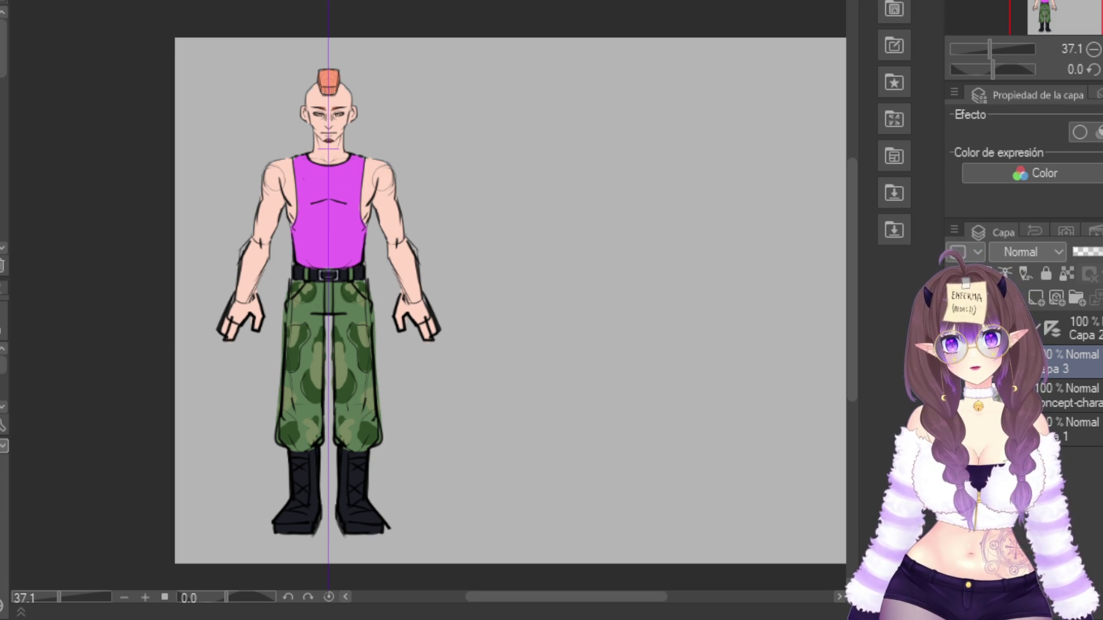
scroll(373, 270, up, 4)
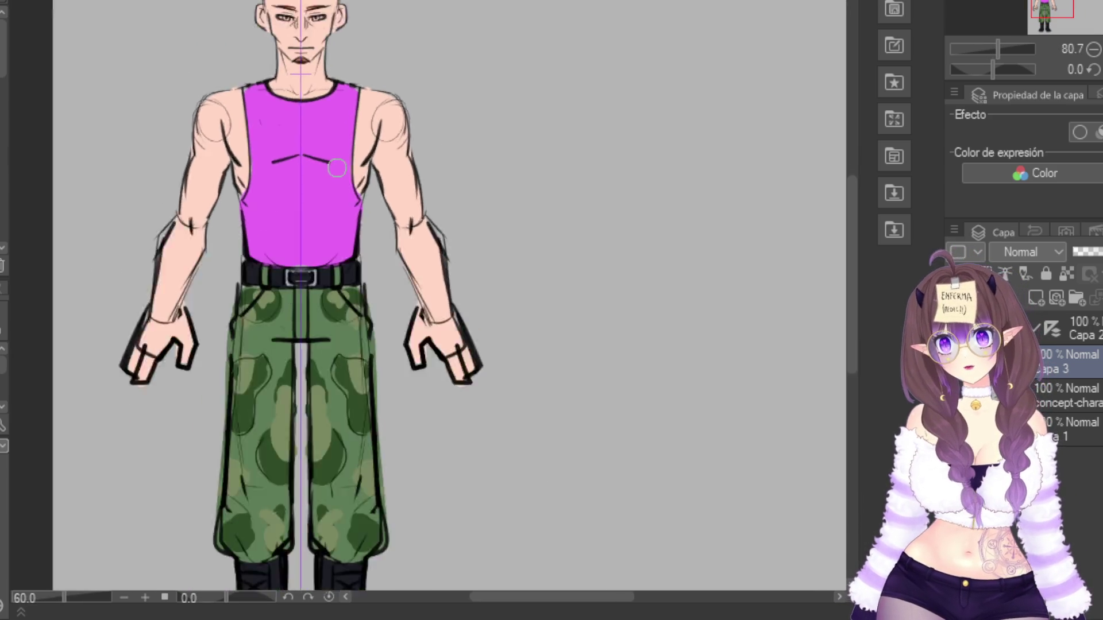
Zoom in on the face and paint the whites of both eyes
scroll(190, 155, down, 2)
scroll(376, 98, up, 1)
scroll(357, 128, down, 2)
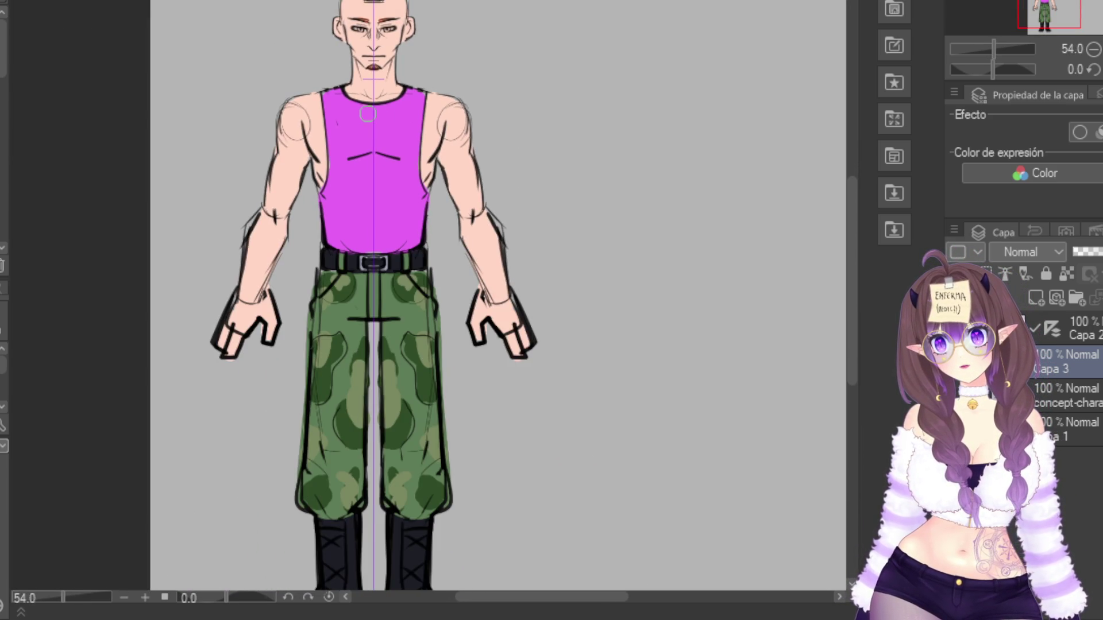
scroll(368, 114, down, 3)
scroll(359, 20, up, 3)
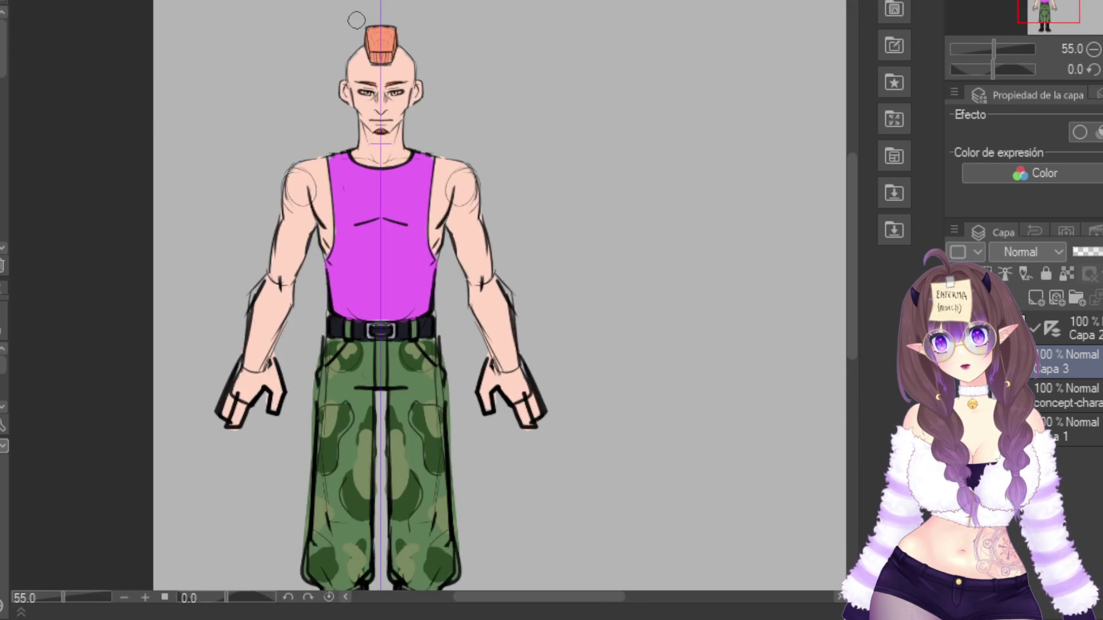
scroll(356, 20, up, 2)
scroll(632, 247, up, 2)
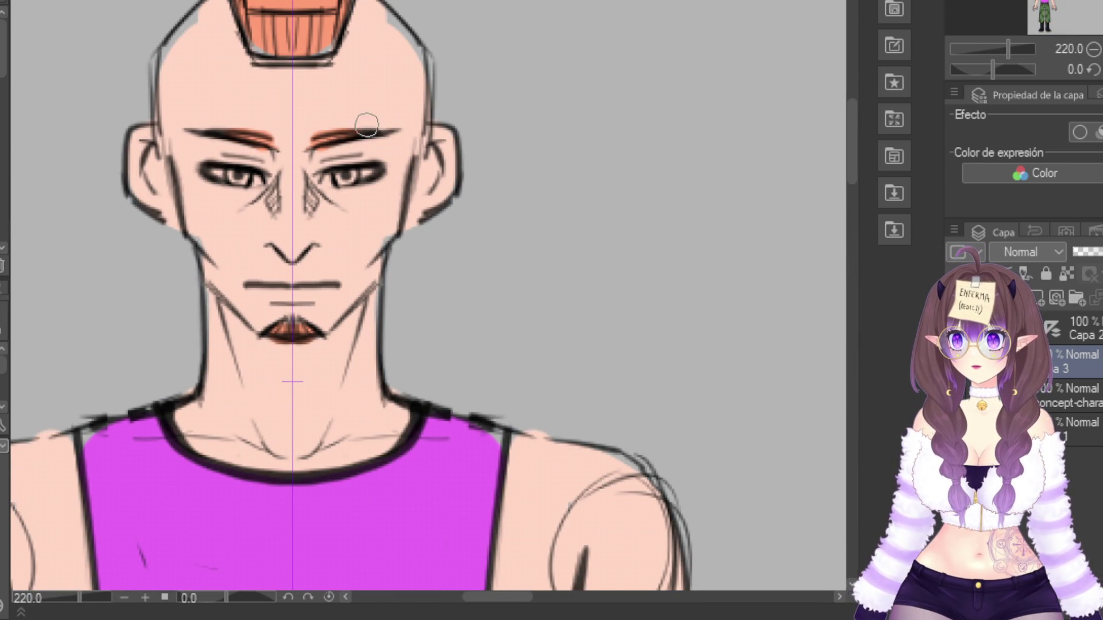
drag(375, 172, 325, 175)
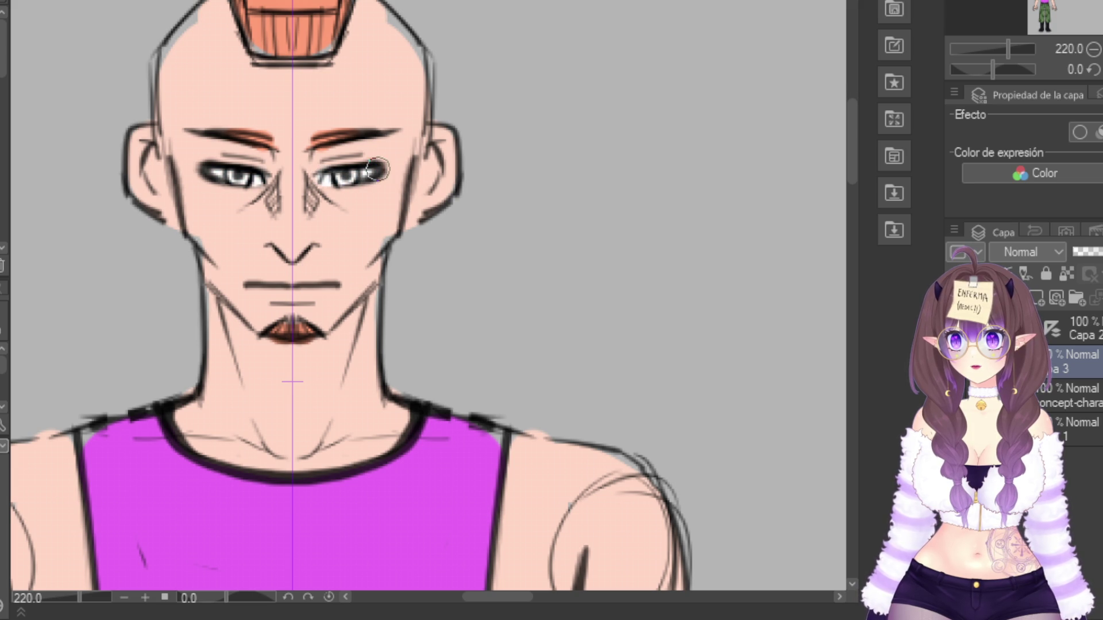
Pick green and paint both irises, then zoom back out to the legs and boots
scroll(429, 288, down, 4)
scroll(394, 287, down, 1)
scroll(330, 172, up, 1)
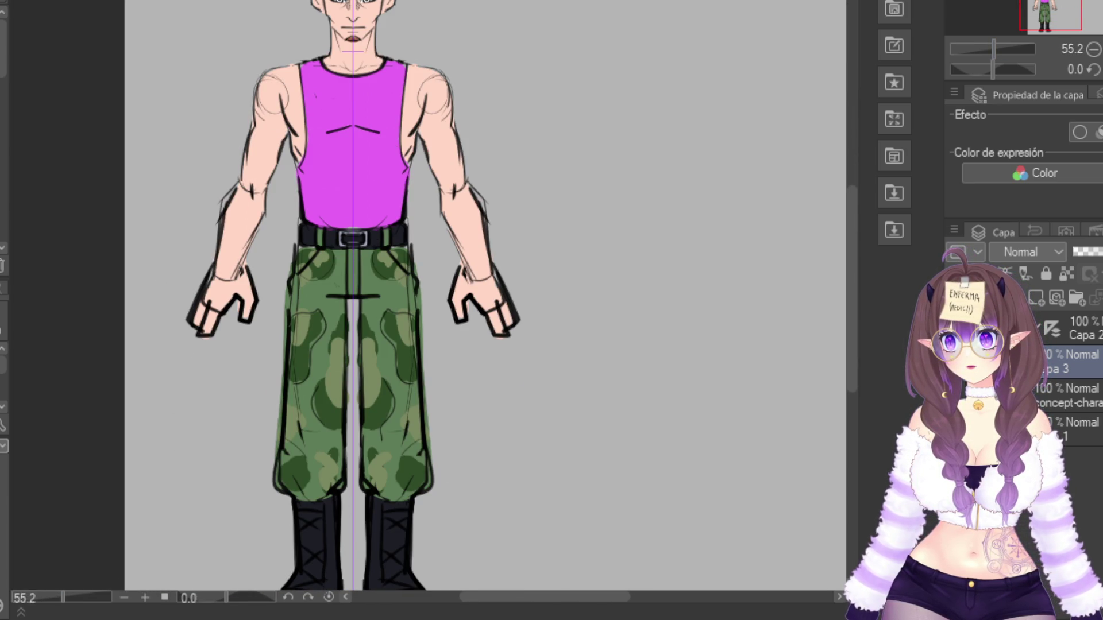
scroll(333, 96, up, 2)
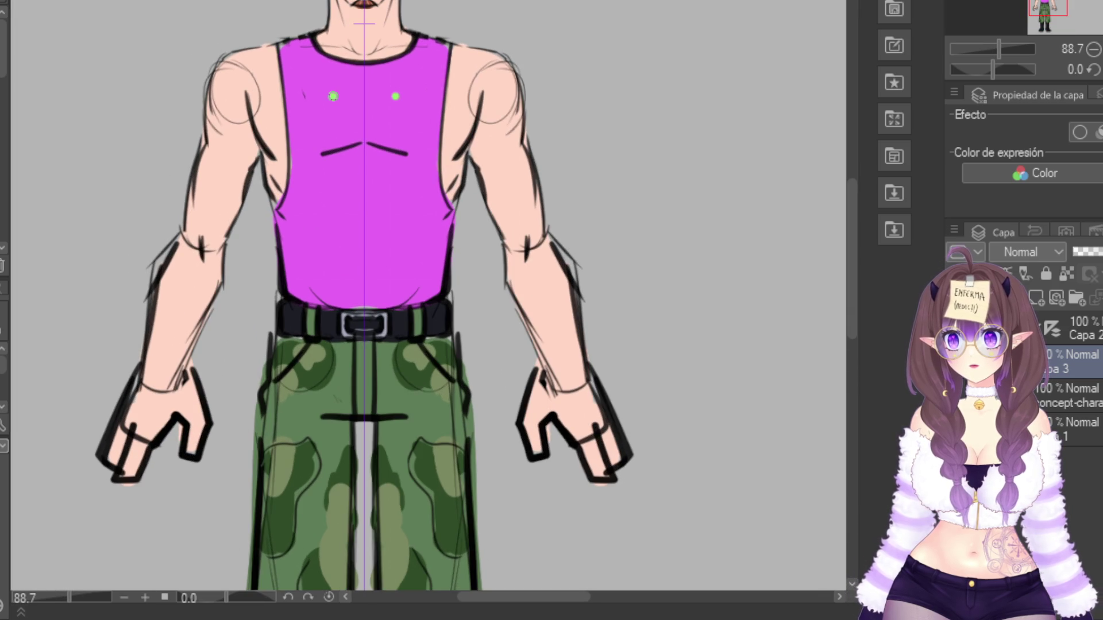
drag(852, 259, 852, 216)
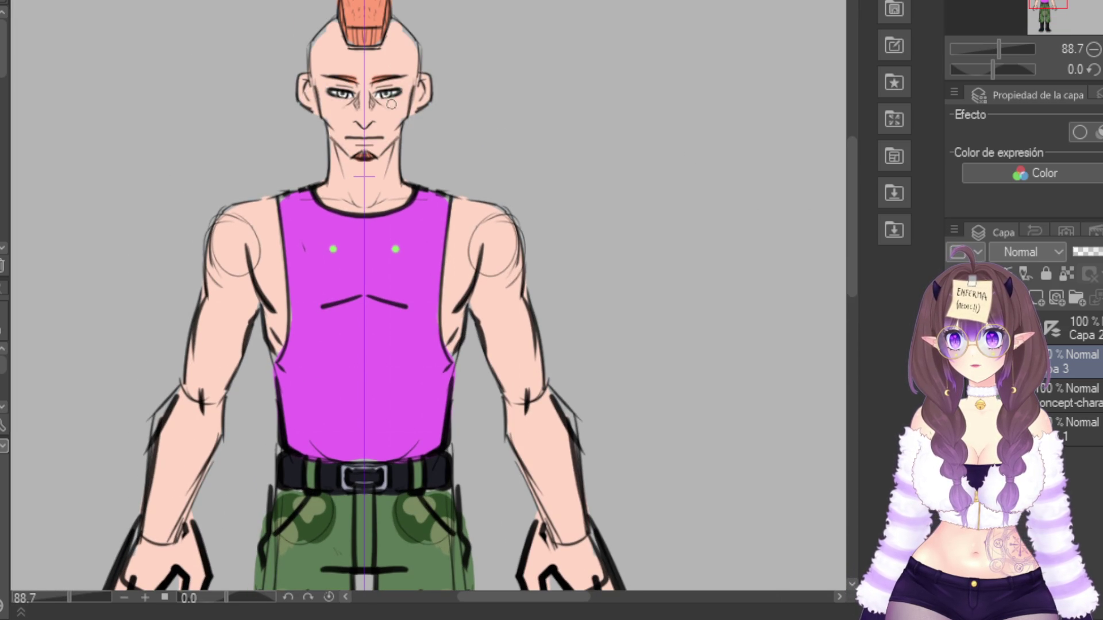
click(385, 95)
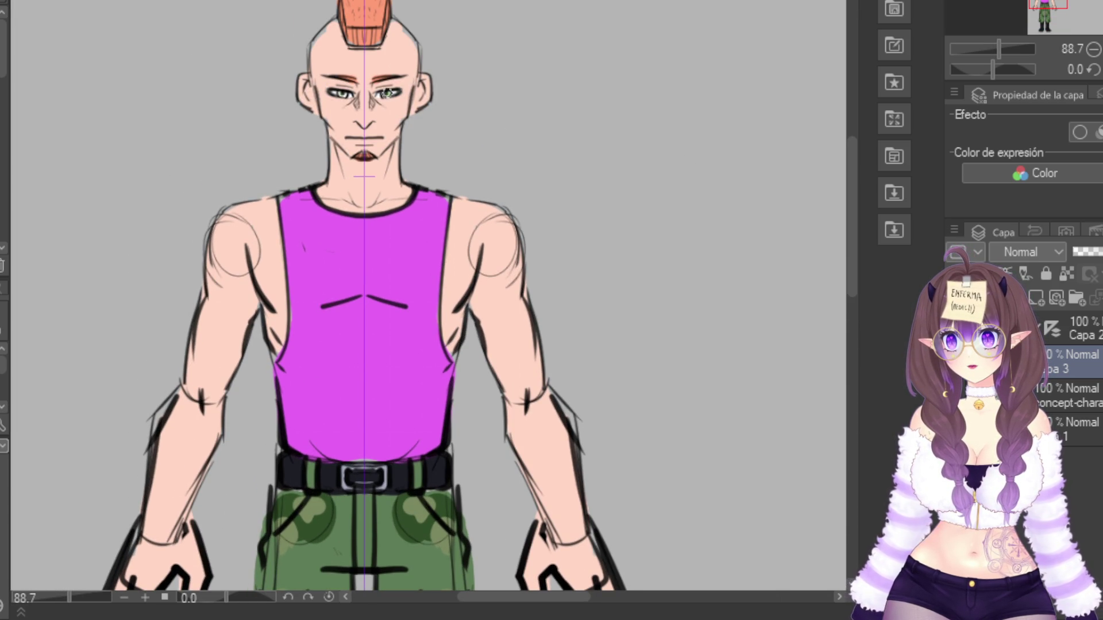
drag(998, 49, 992, 48)
drag(1047, 8, 1050, 19)
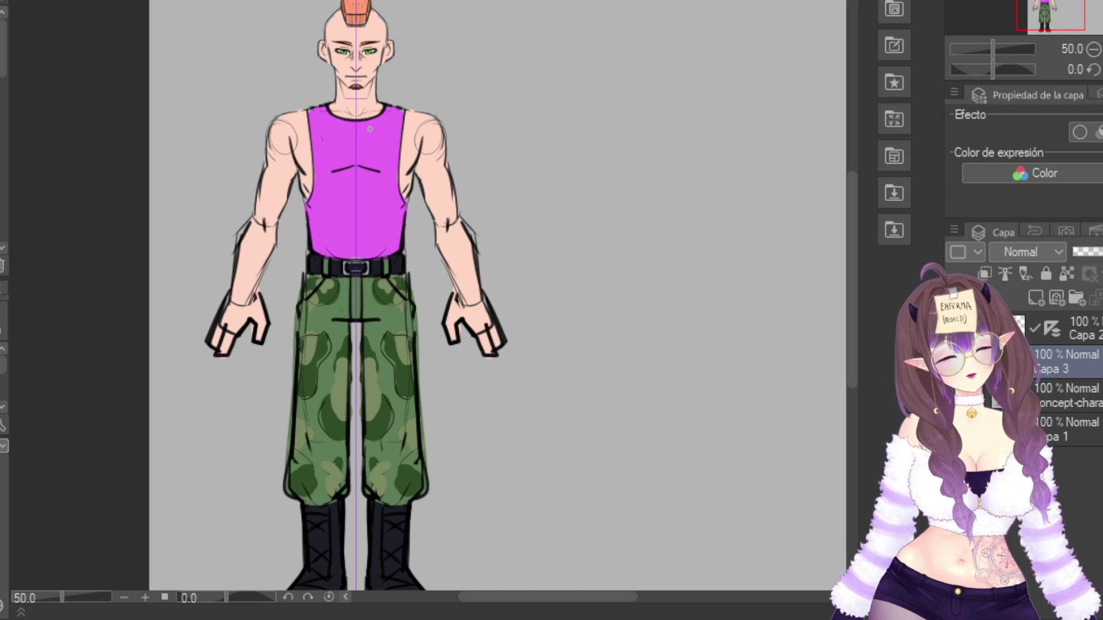
Select symmetry-ruler layer Capa 2, switch back to Capa 3, then reselect Capa 2
scroll(406, 85, down, 2)
scroll(385, 81, up, 3)
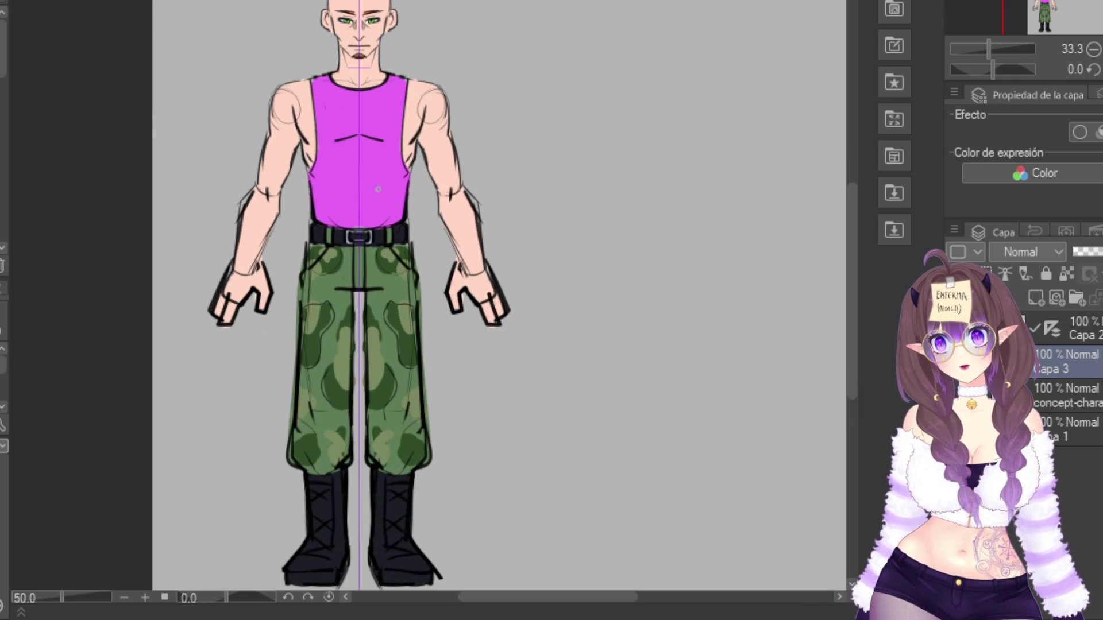
scroll(386, 81, down, 2)
scroll(370, 84, up, 4)
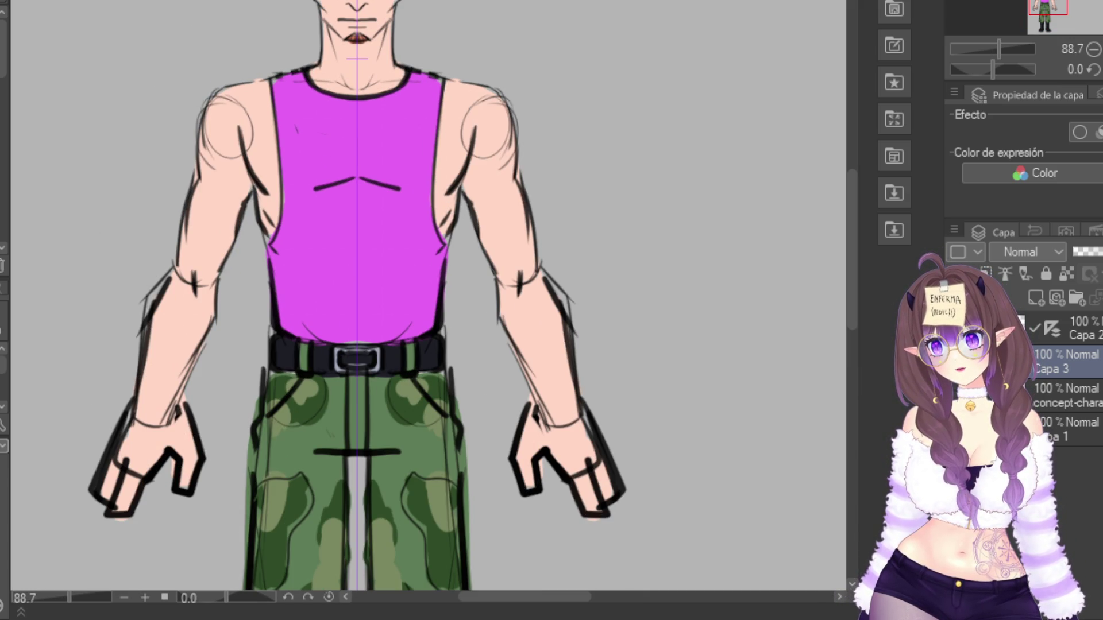
click(1080, 328)
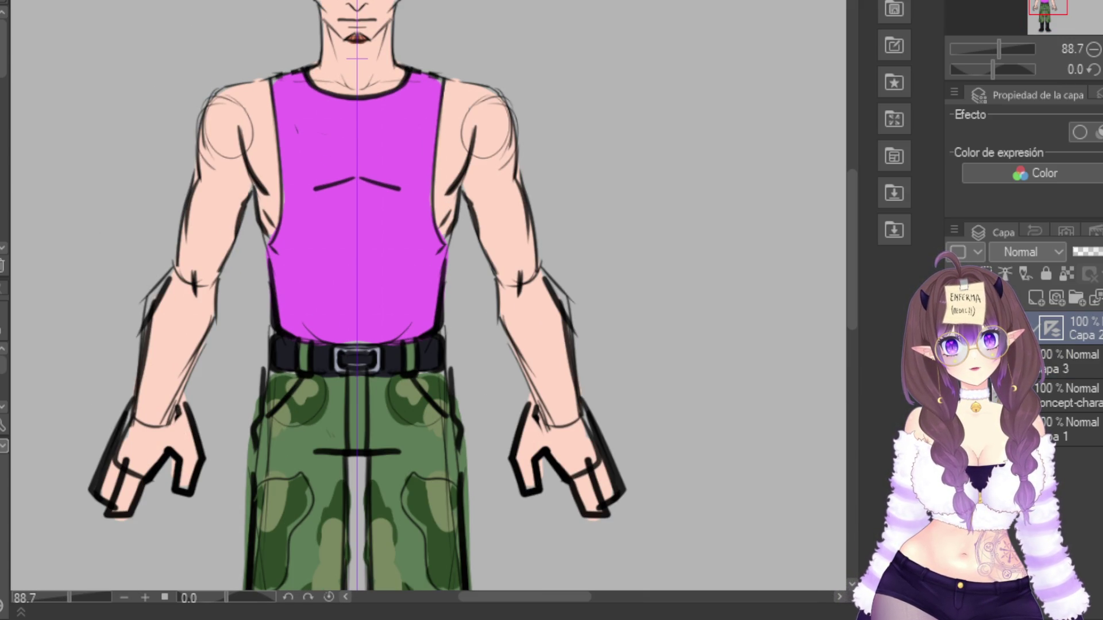
key(alt+bracketleft)
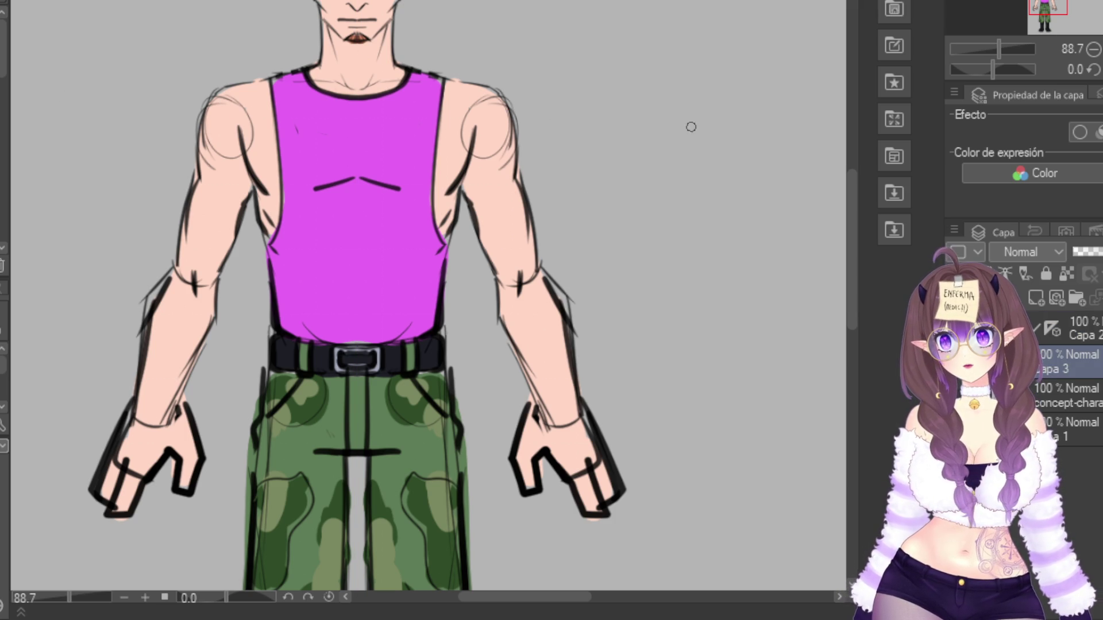
scroll(831, 193, up, 4)
scroll(832, 185, down, 1)
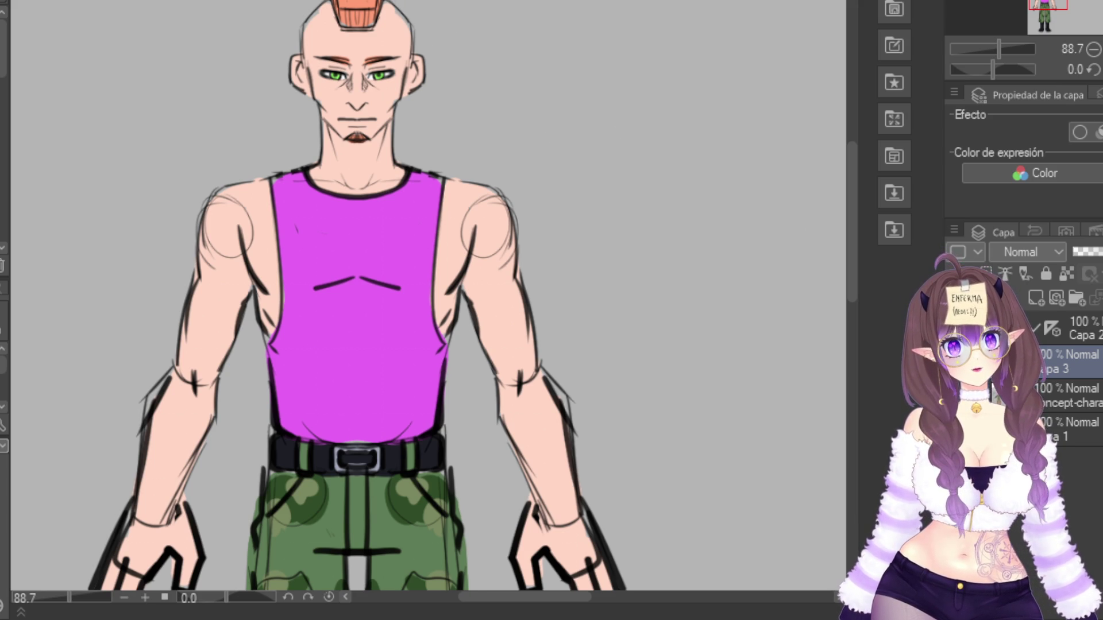
click(1080, 328)
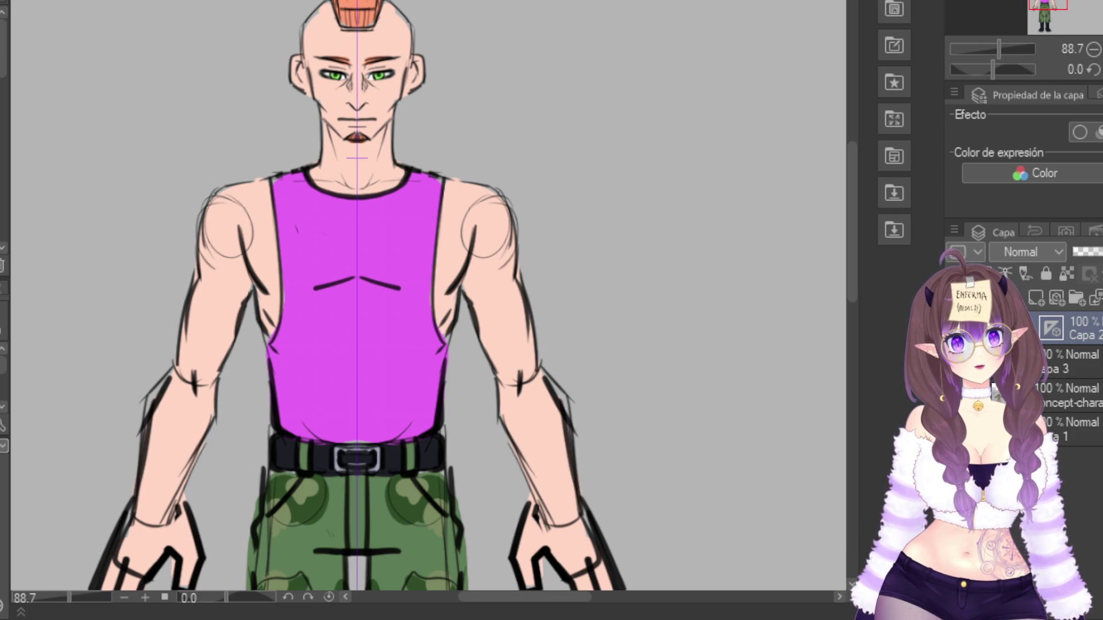
On Capa 3, try mirrored hair strokes beside the mohawk and undo them
click(1077, 362)
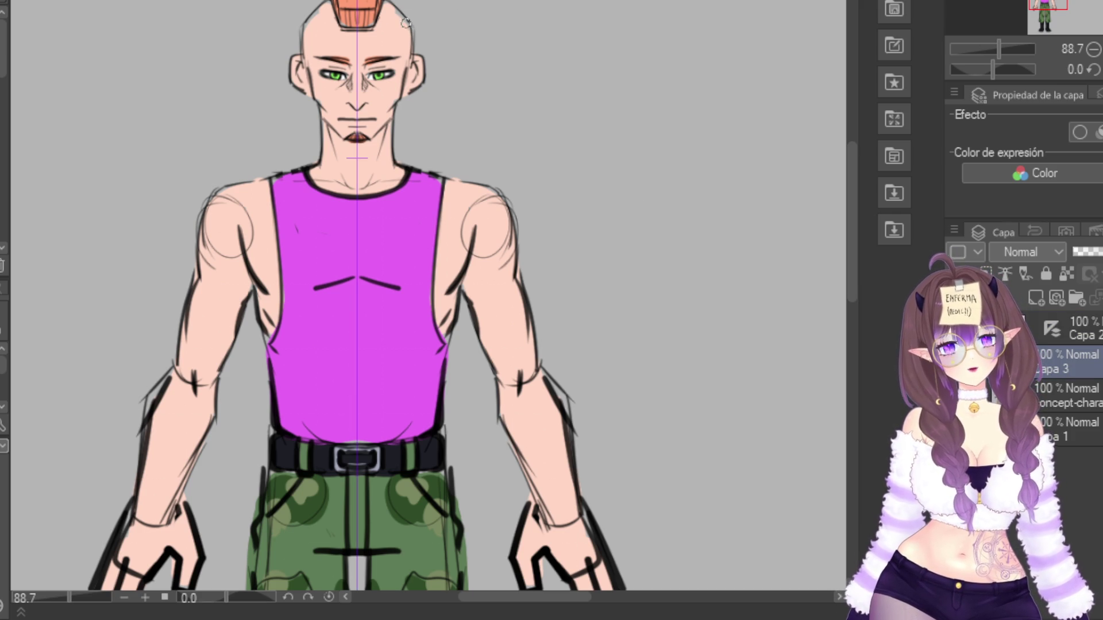
mouse_move(390, 5)
mouse_down()
mouse_move(402, 32)
mouse_move(382, 35)
mouse_move(404, 37)
mouse_move(397, 56)
mouse_move(407, 32)
mouse_up()
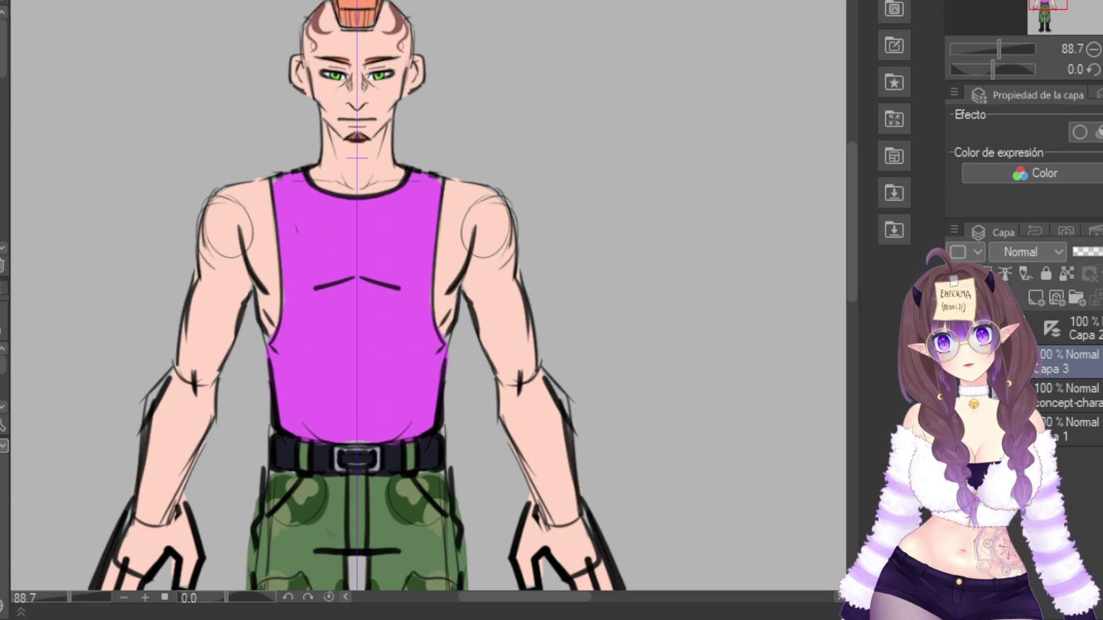
key(ctrl+z)
key(ctrl+z)
key(ctrl+z)
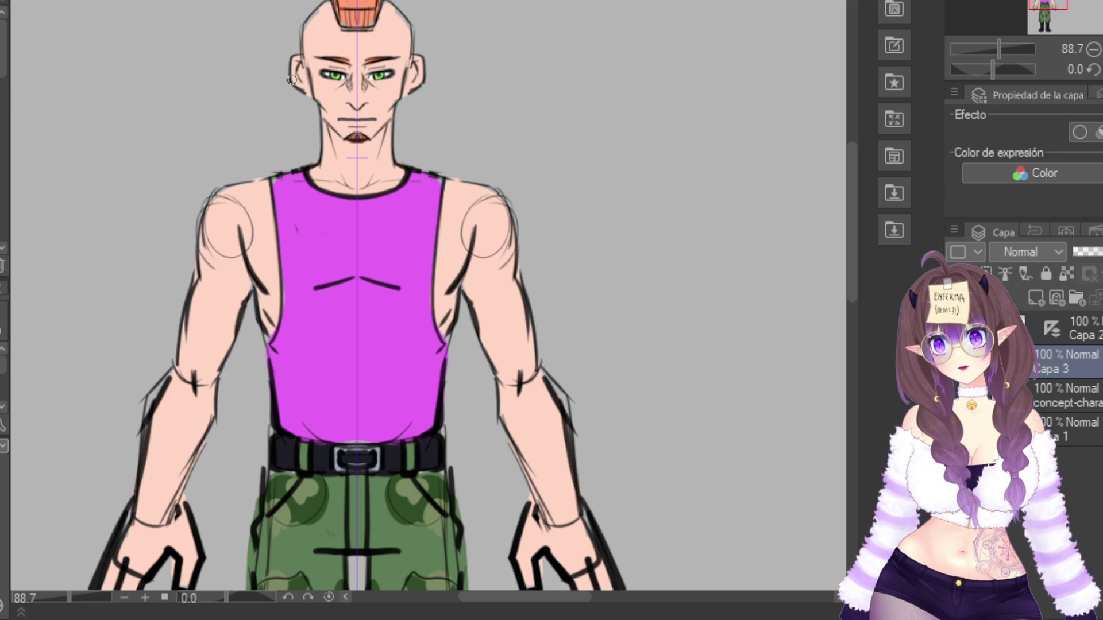
mouse_move(323, 1)
mouse_down()
mouse_move(320, 21)
mouse_move(330, 12)
mouse_move(310, 29)
mouse_move(322, 52)
mouse_up()
key(Delete)
Lock transparent pixels and paint mirrored dark curls on both sides of the head
click(1067, 274)
mouse_move(398, 4)
mouse_down()
mouse_move(397, 39)
mouse_move(413, 56)
mouse_move(388, 26)
mouse_up()
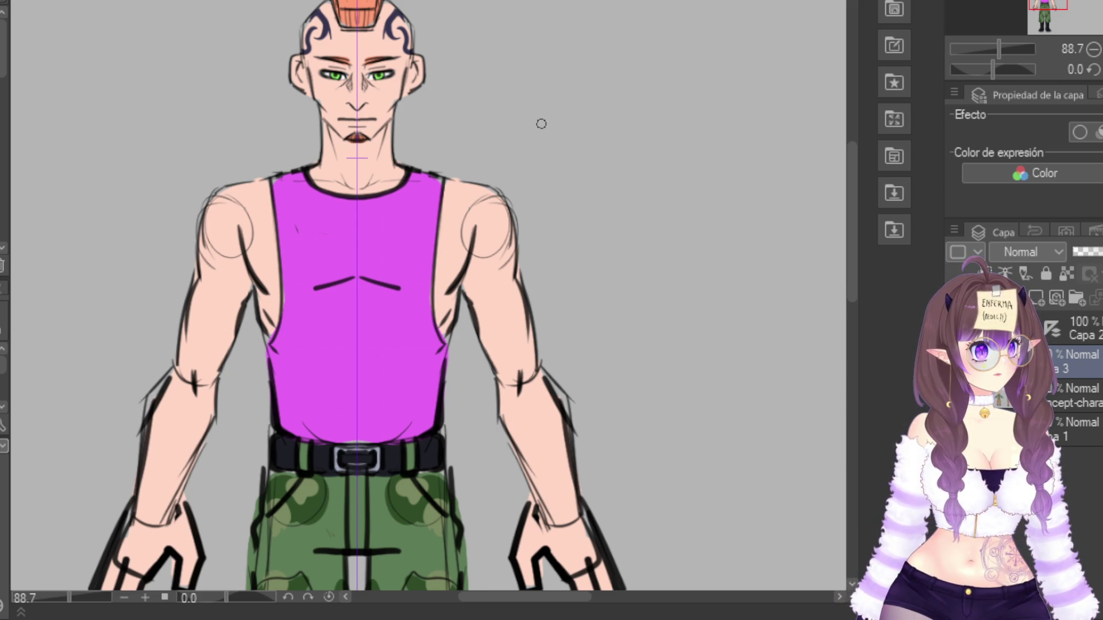
drag(999, 49, 996, 49)
scroll(339, 525, up, 5)
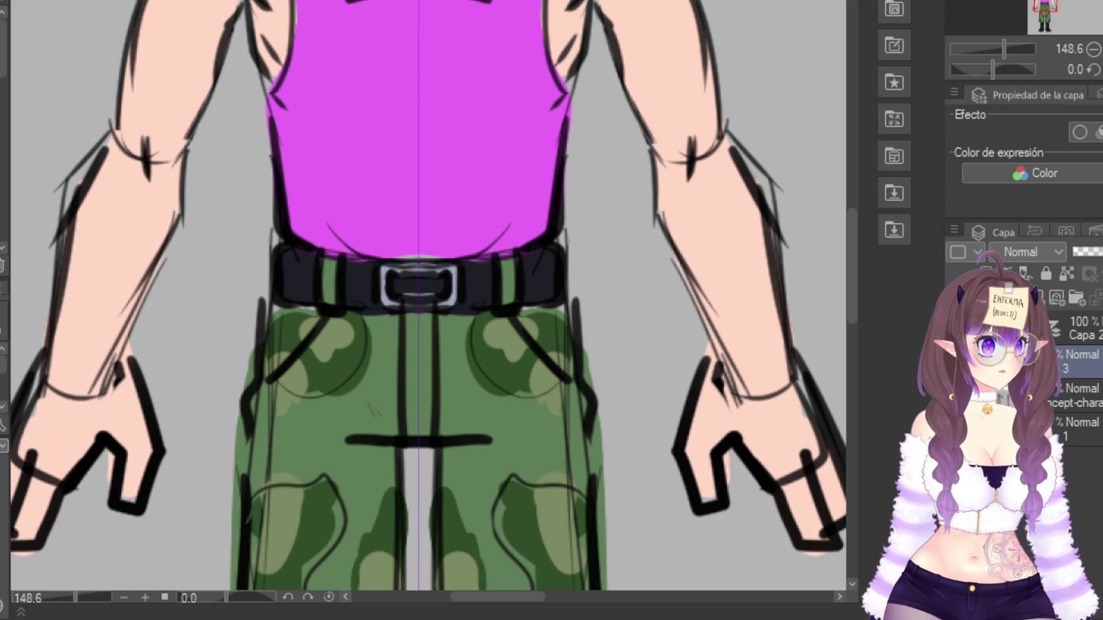
With the Liquify push brush and symmetry ruler, nudge both hands and forearms upward
scroll(286, 210, down, 8)
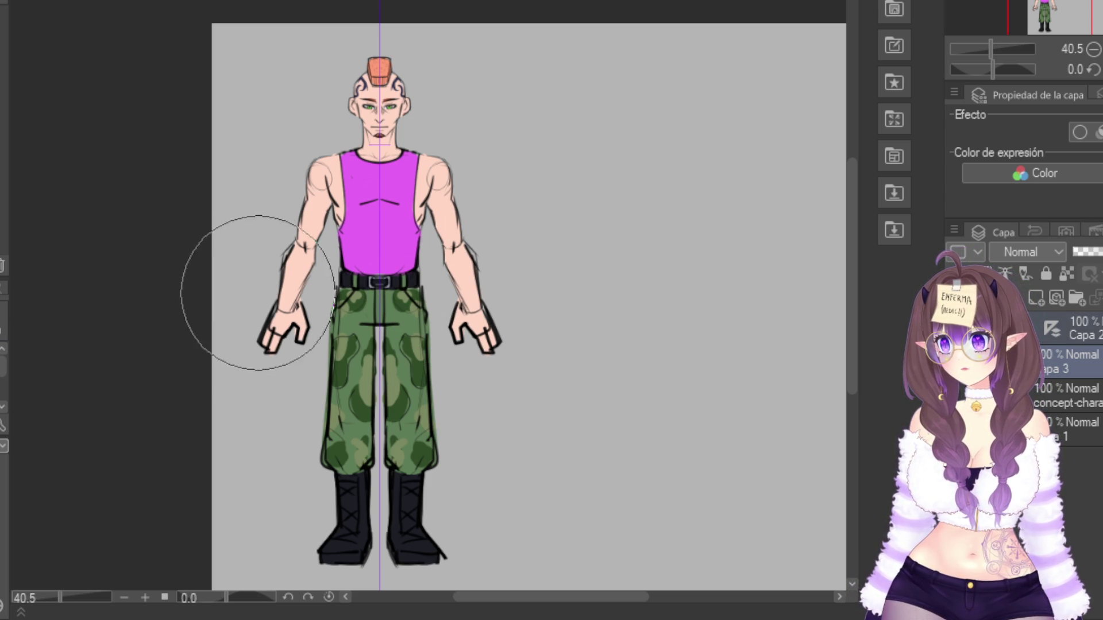
drag(253, 319, 246, 266)
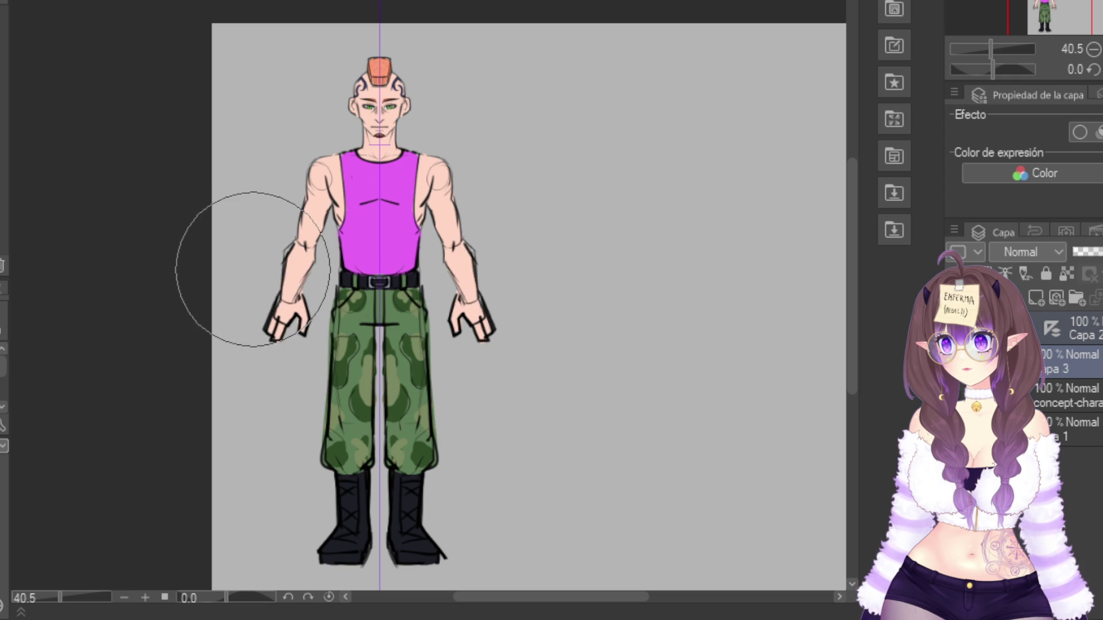
drag(475, 264, 505, 276)
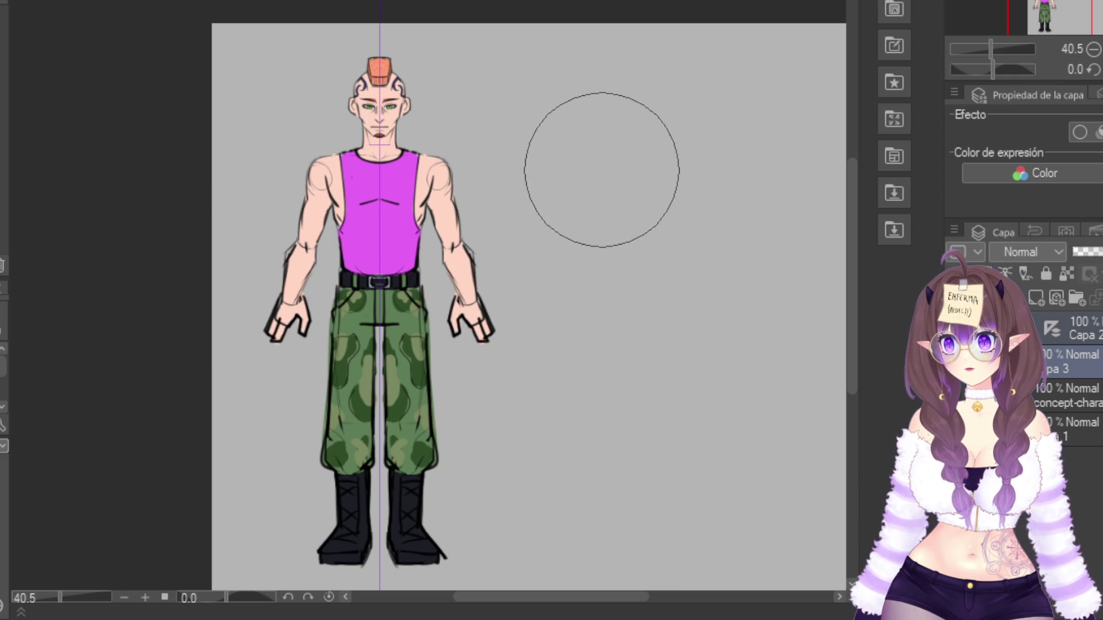
drag(531, 194, 632, 168)
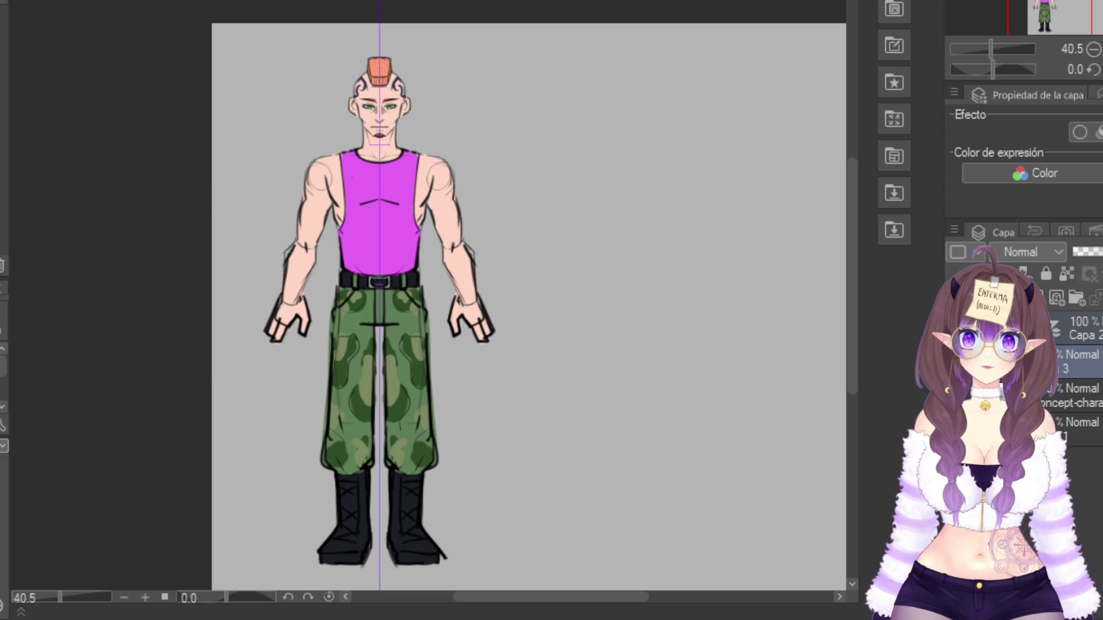
click(956, 395)
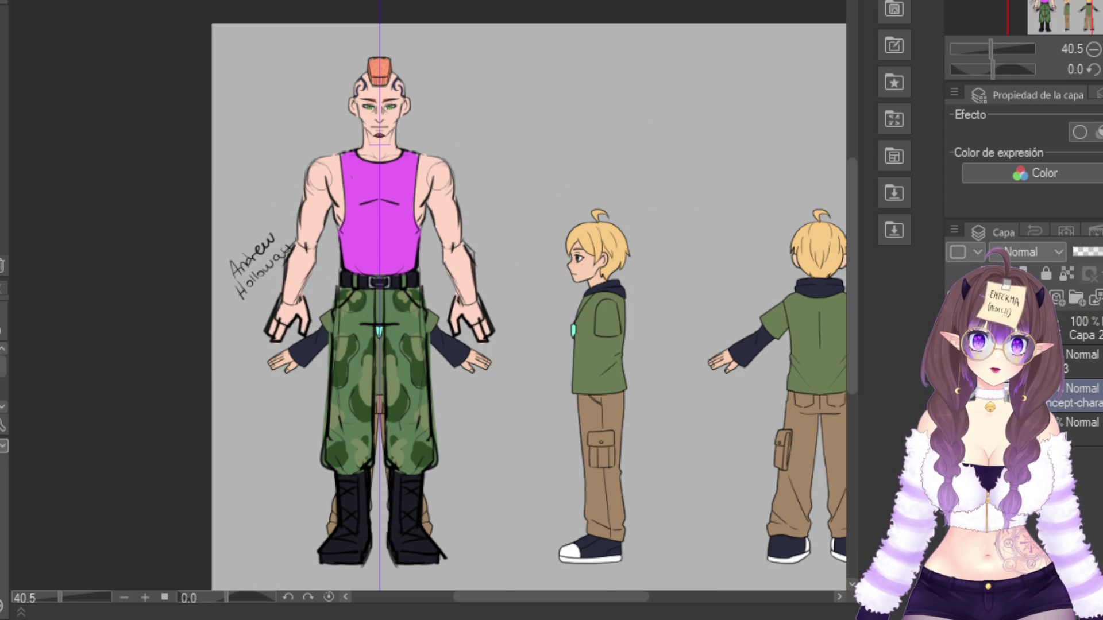
click(956, 395)
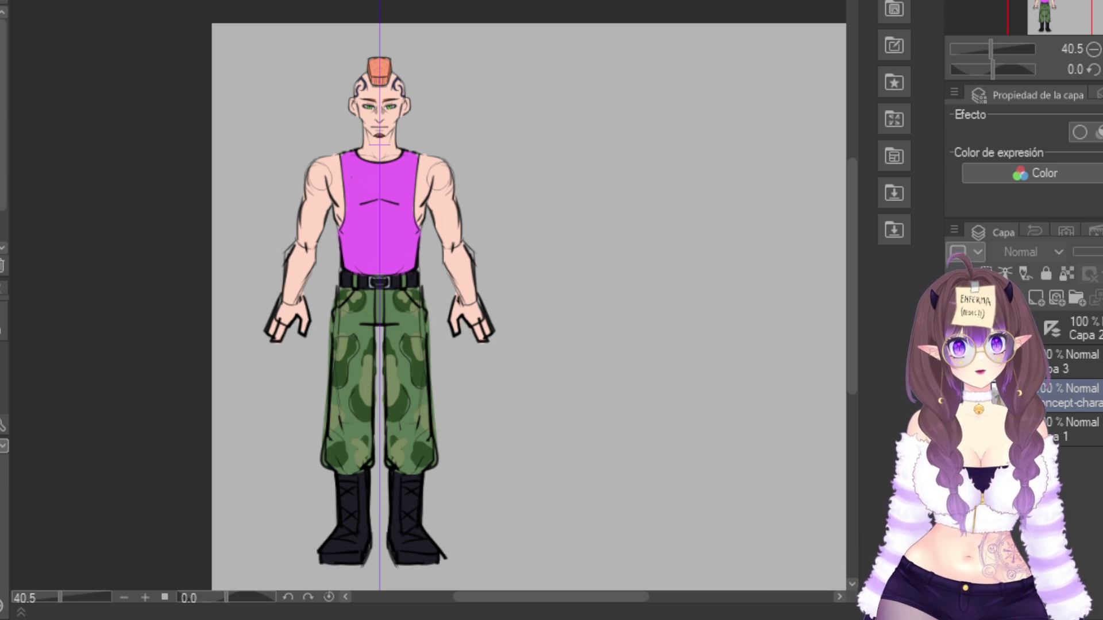
Duplicate line-art layer Capa 2 and move the copy beside the figure, then undo
scroll(447, 300, right, 5)
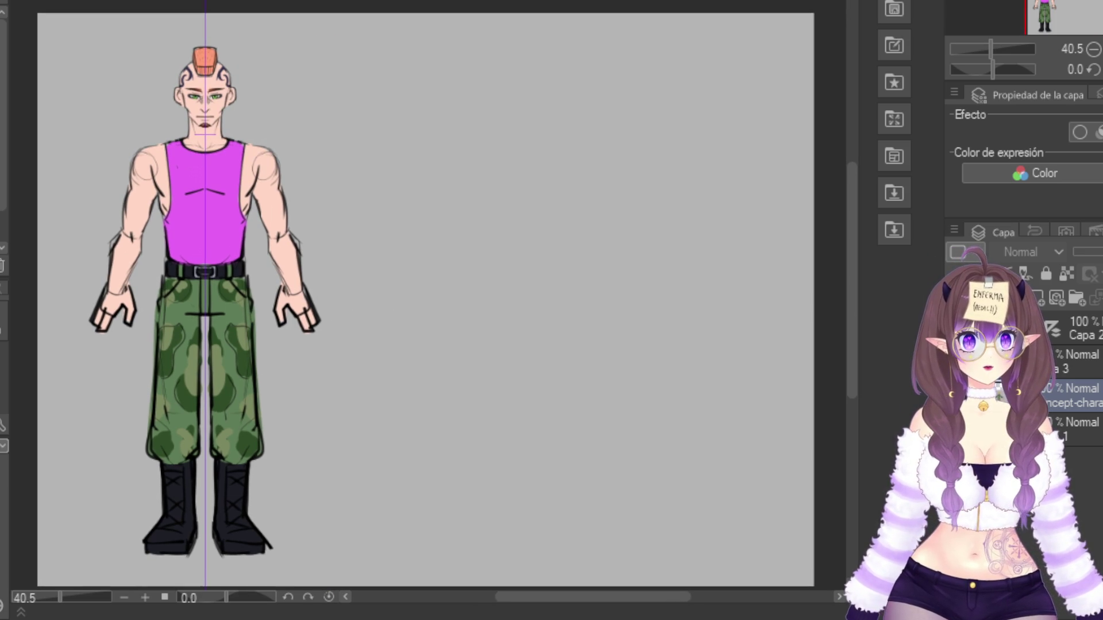
click(1080, 362)
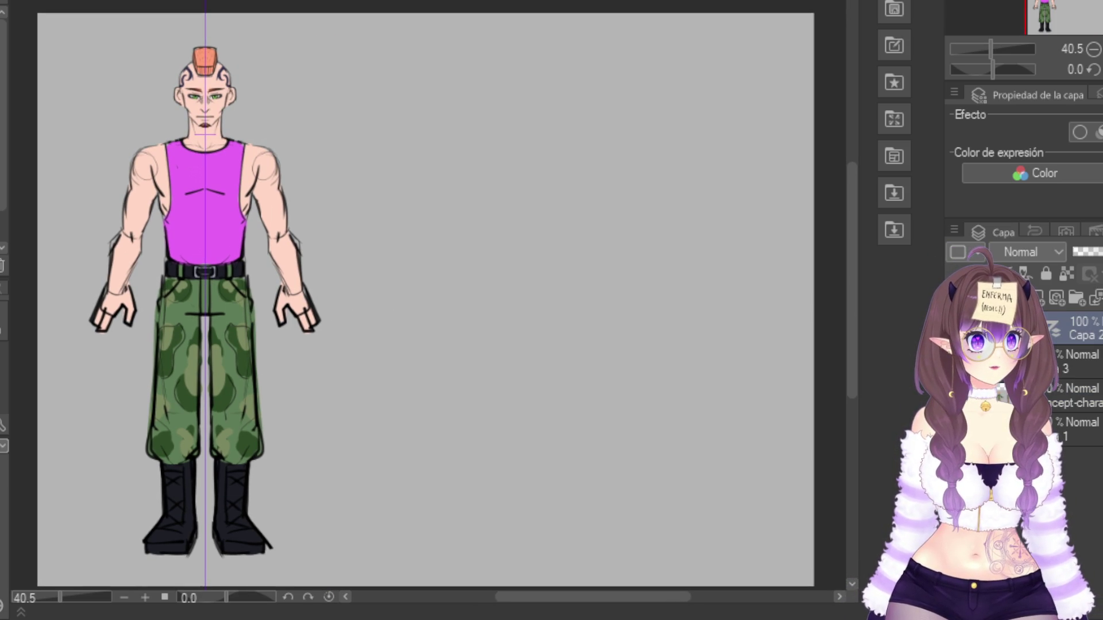
click(1083, 328)
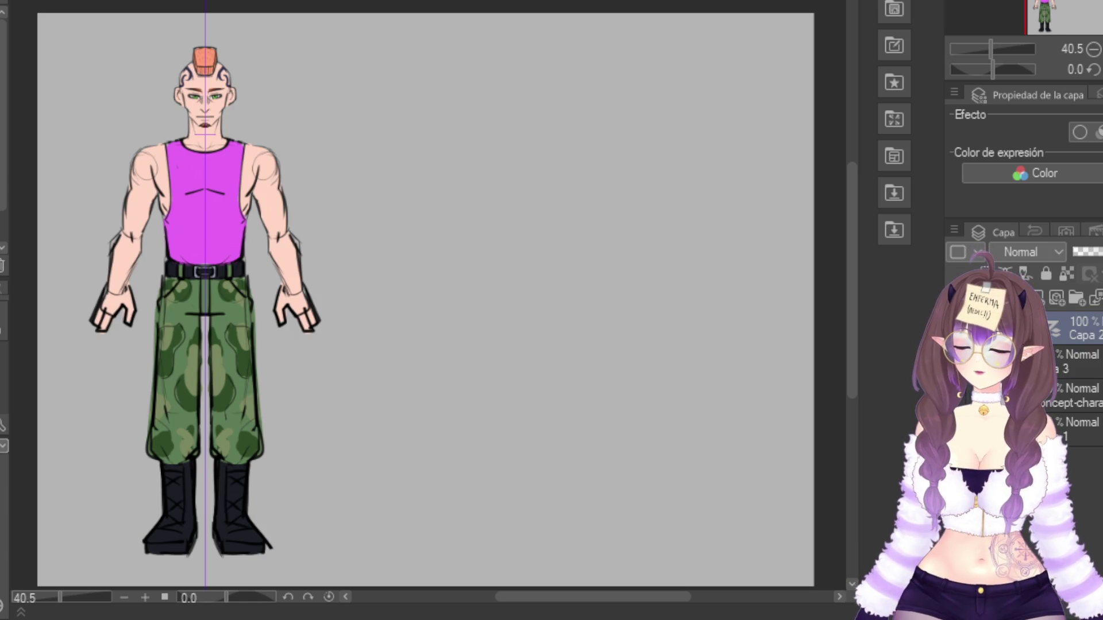
key(ctrl+v)
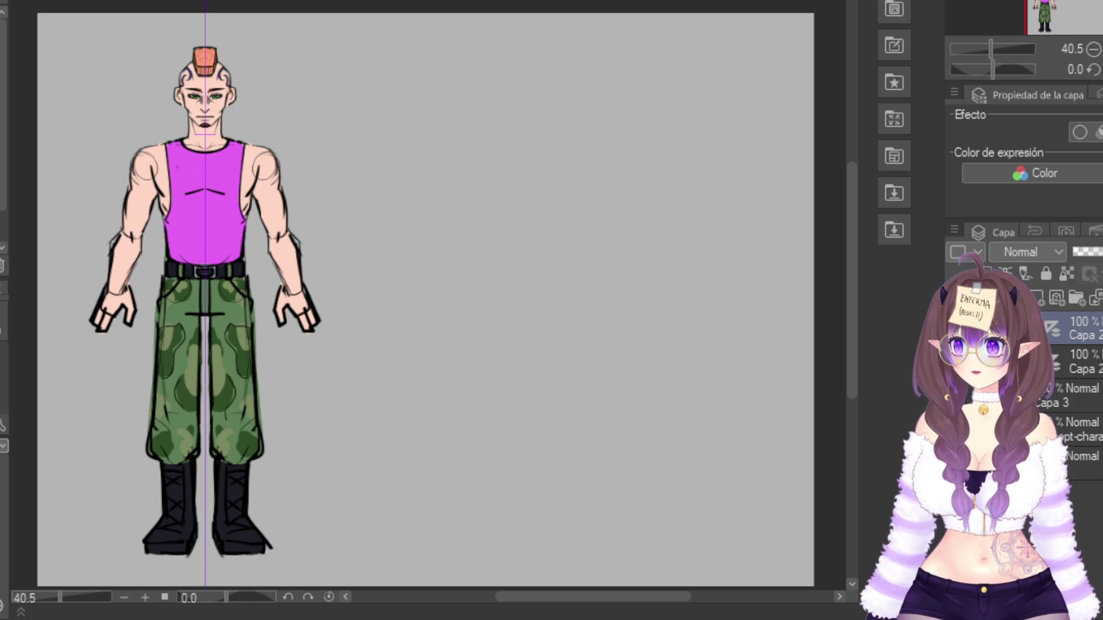
drag(206, 230, 471, 230)
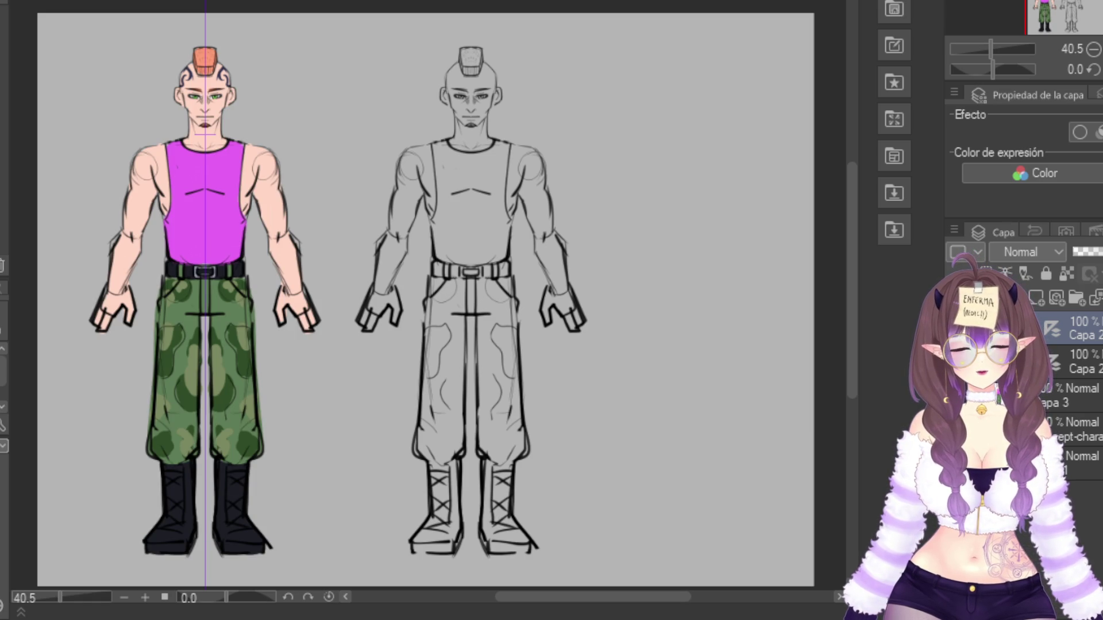
mouse_move(471, 229)
mouse_down()
mouse_move(505, 257)
mouse_move(488, 248)
mouse_up()
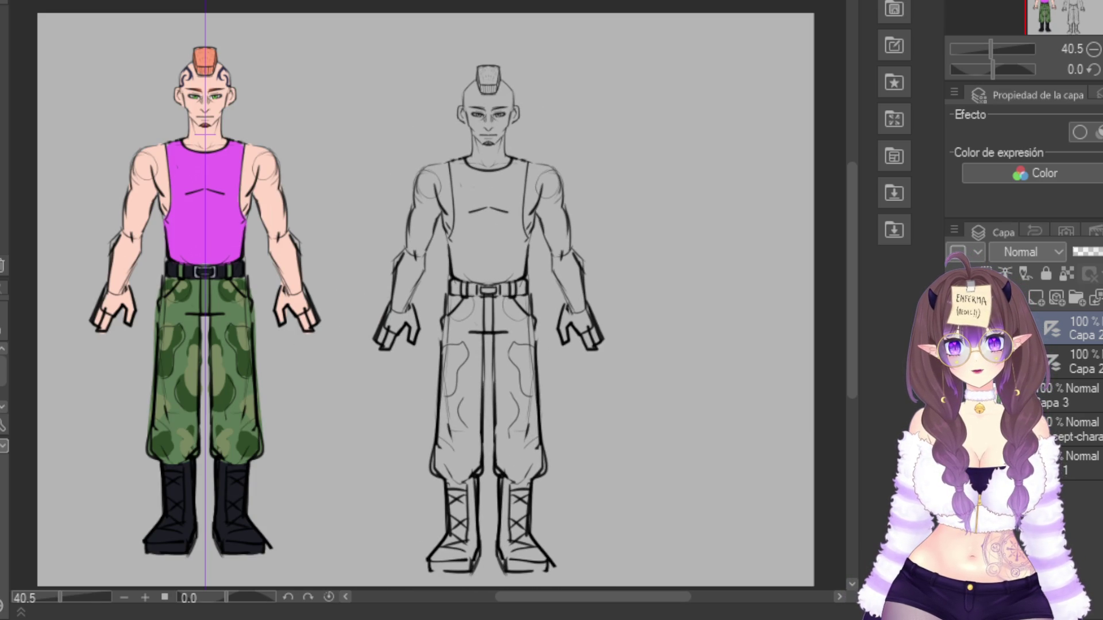
key(ctrl+z)
key(ctrl+z)
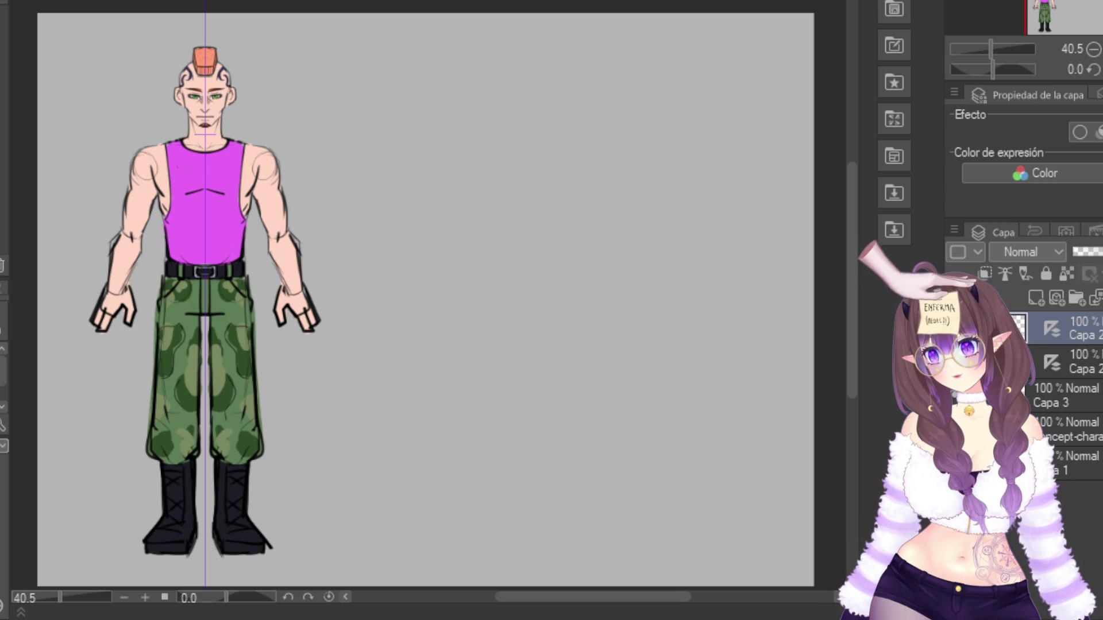
Toggle the line art's visibility, delete the duplicate, and merge Capa 2 into Capa 3
key(ctrl+z)
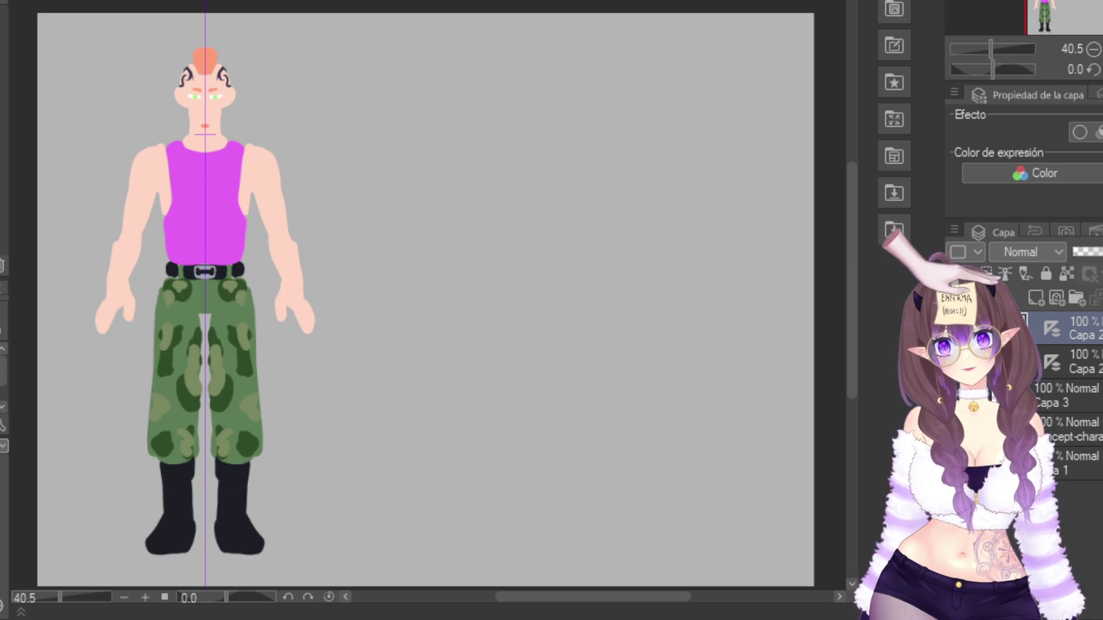
key(ctrl+y)
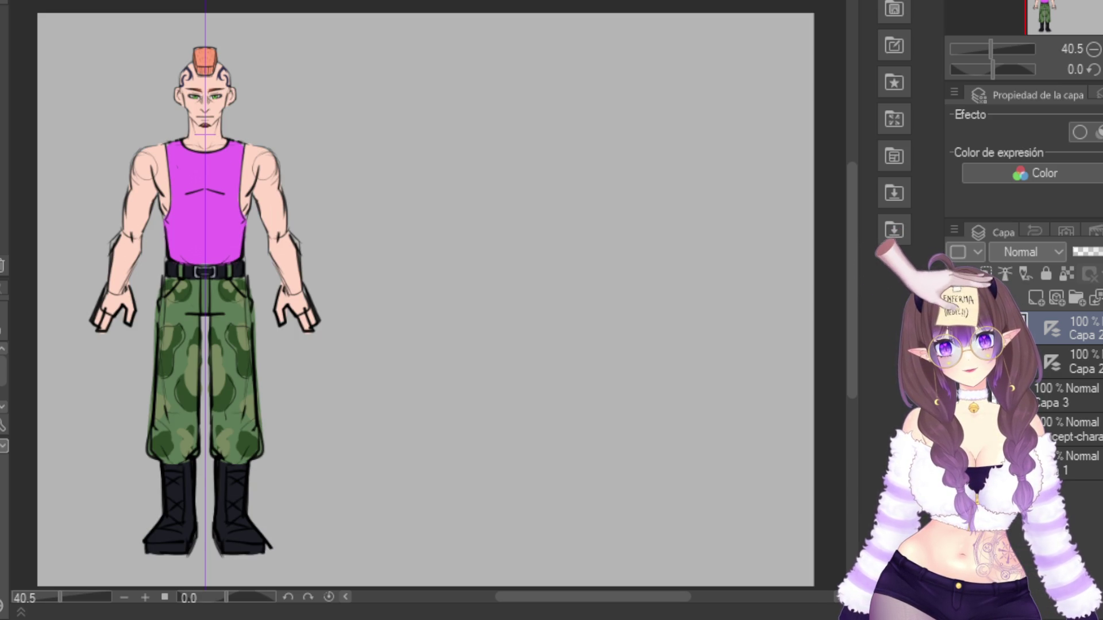
key(ctrl+z)
key(ctrl+z)
key(ctrl+y)
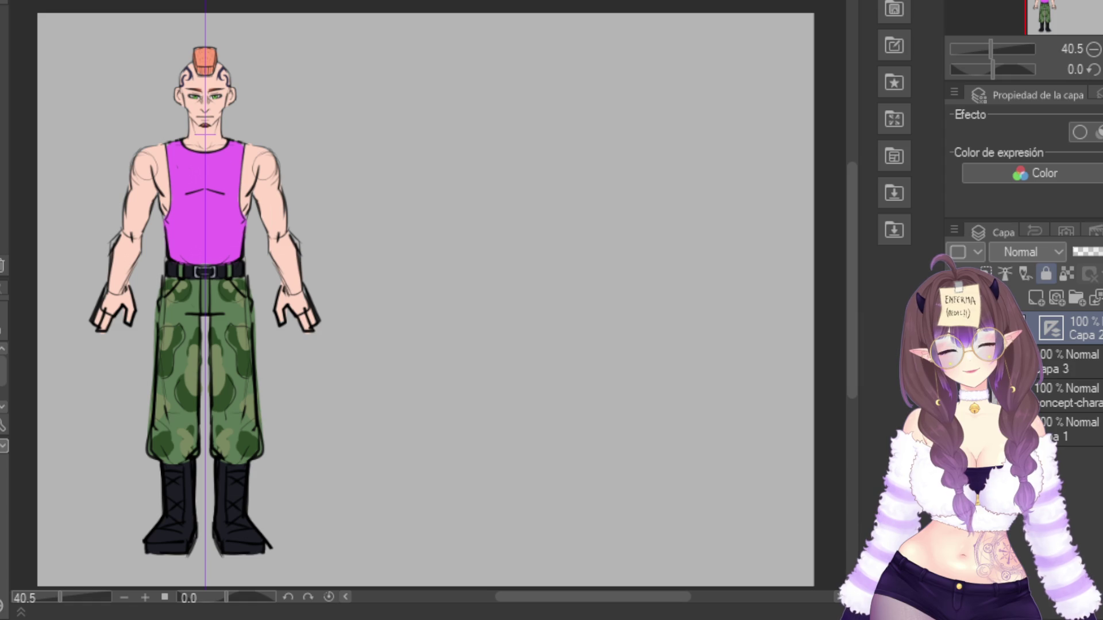
key(ctrl+z)
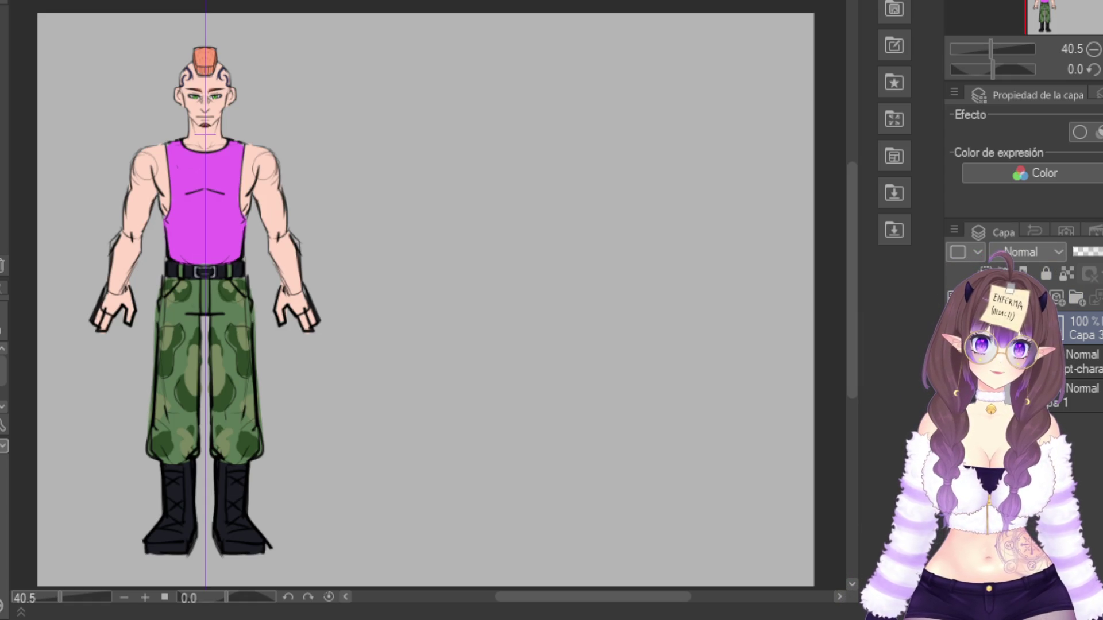
Drop Capa 3 to 20% opacity, add a new raster layer above, and zoom in on the head
drag(1100, 252, 1090, 252)
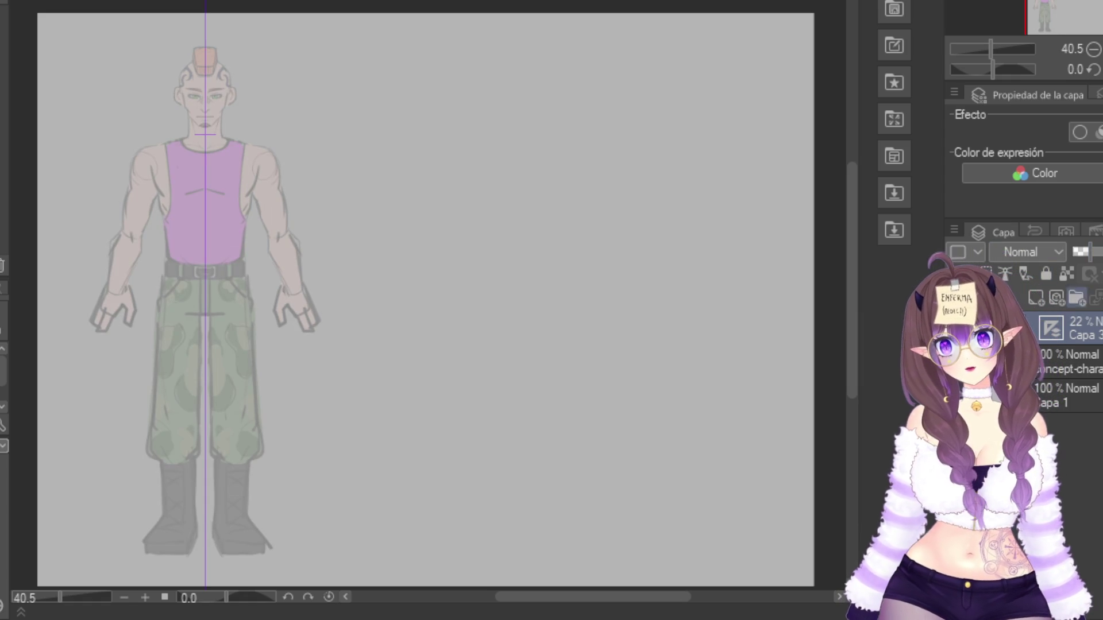
key(ctrl+shift+n)
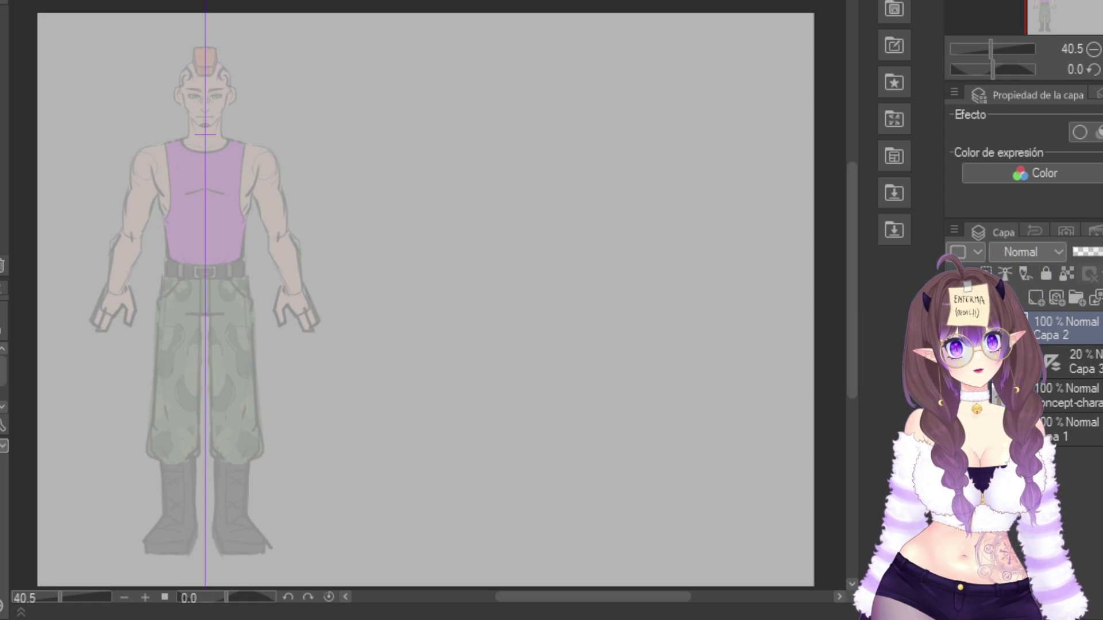
scroll(253, 120, up, 5)
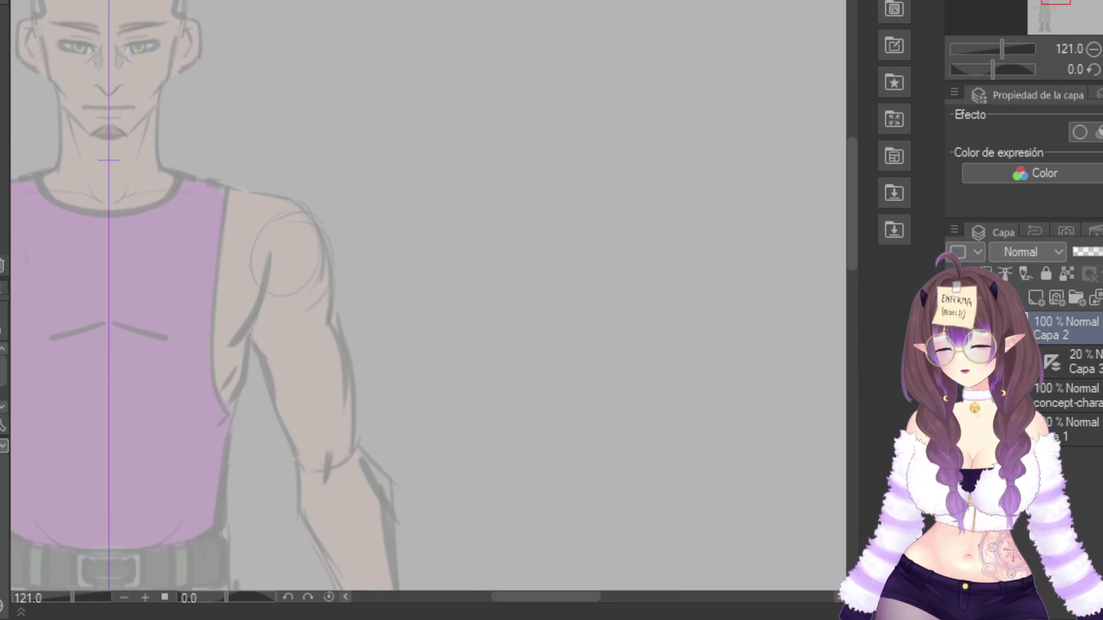
mouse_move(402, 230)
mouse_down()
mouse_move(639, 396)
mouse_move(671, 400)
mouse_up()
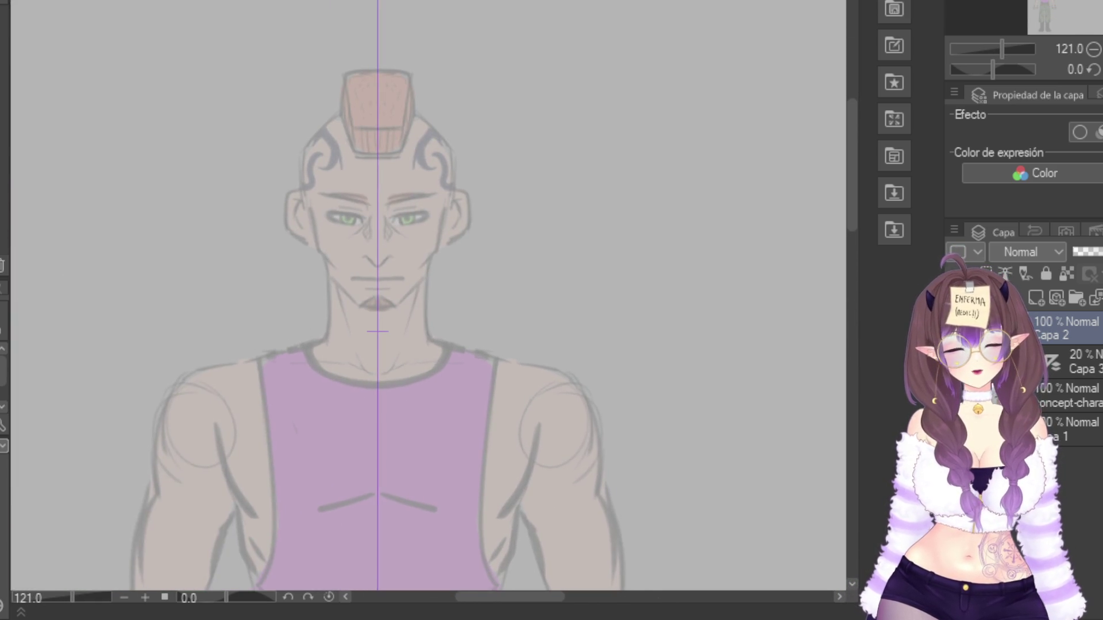
scroll(377, 331, up, 3)
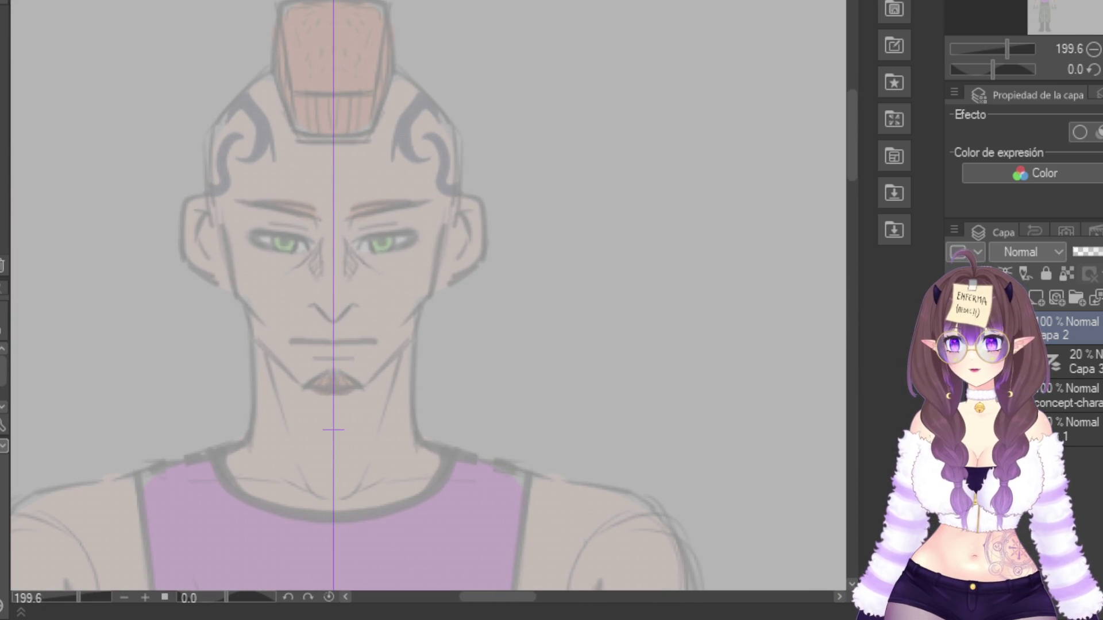